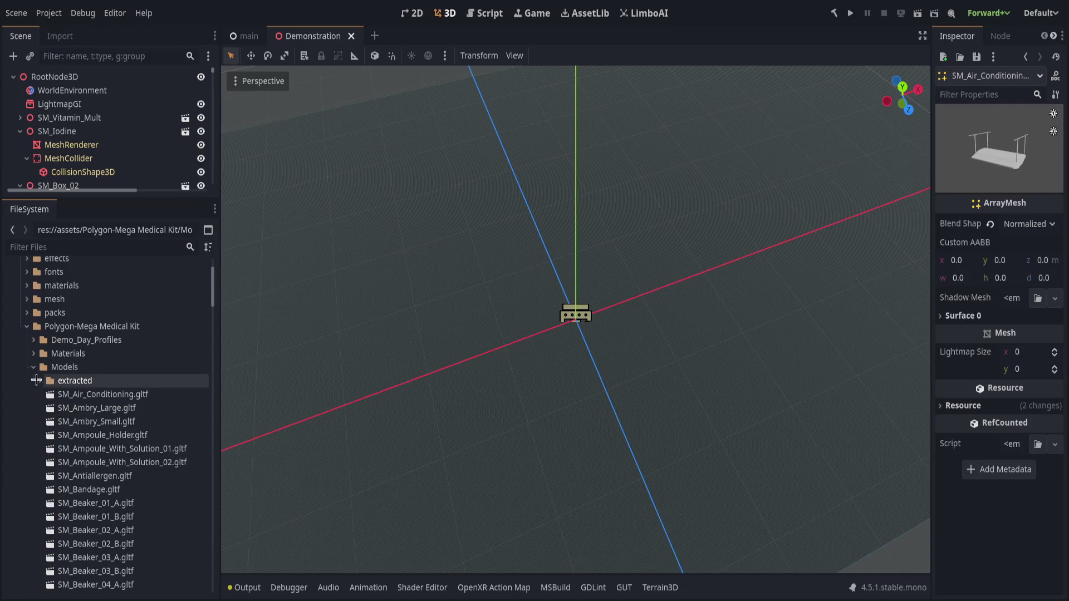
Reopen the extracted folder and select its first material and the air conditioning mesh.
left_click(84, 368)
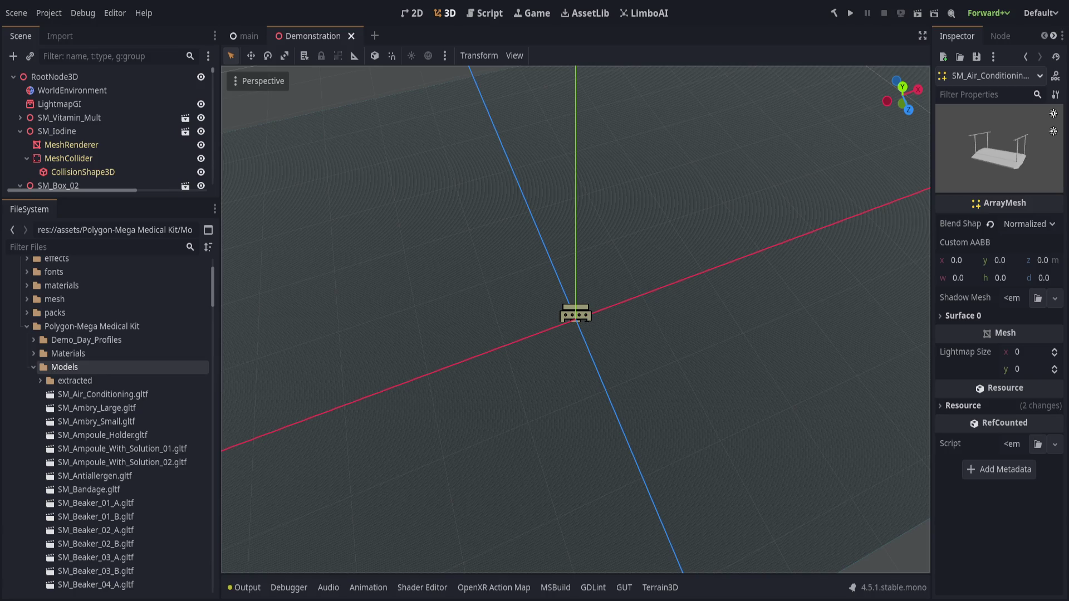
left_click(75, 381)
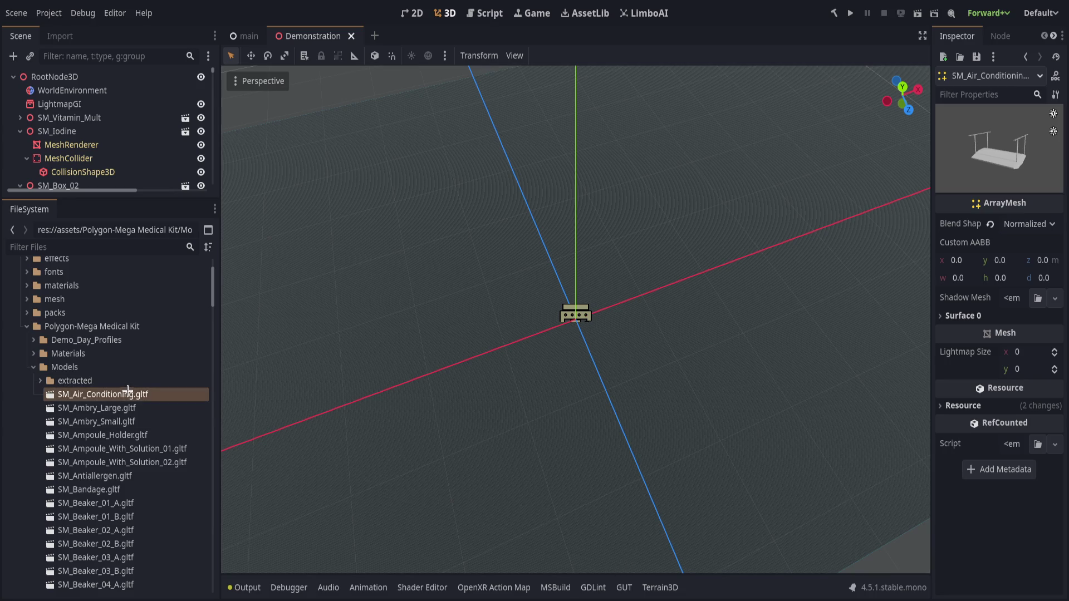
left_click(40, 381)
left_click(89, 396)
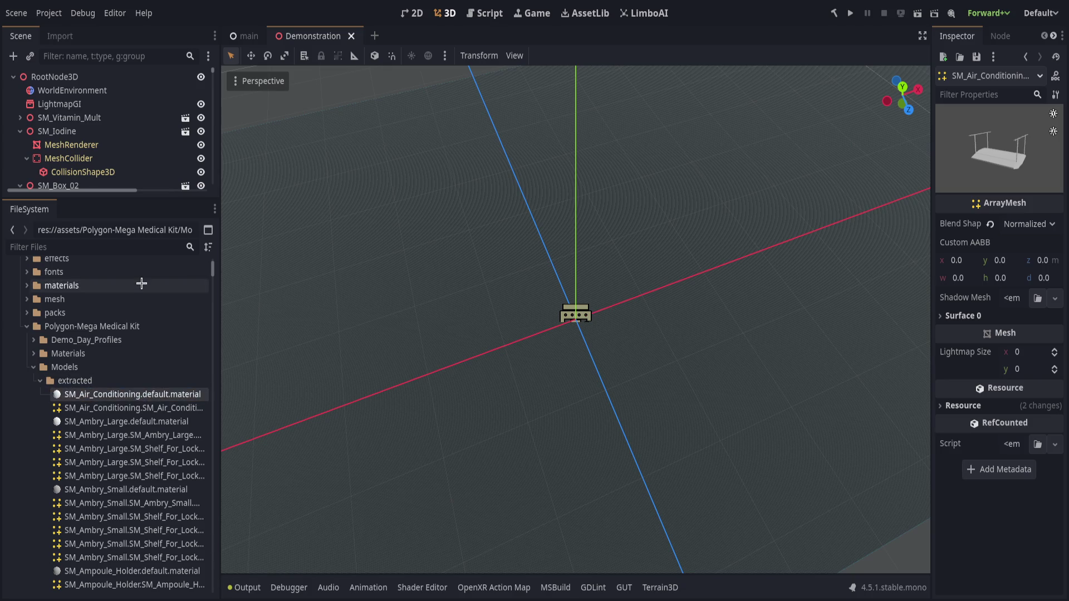
scroll(141, 277, "down", 3)
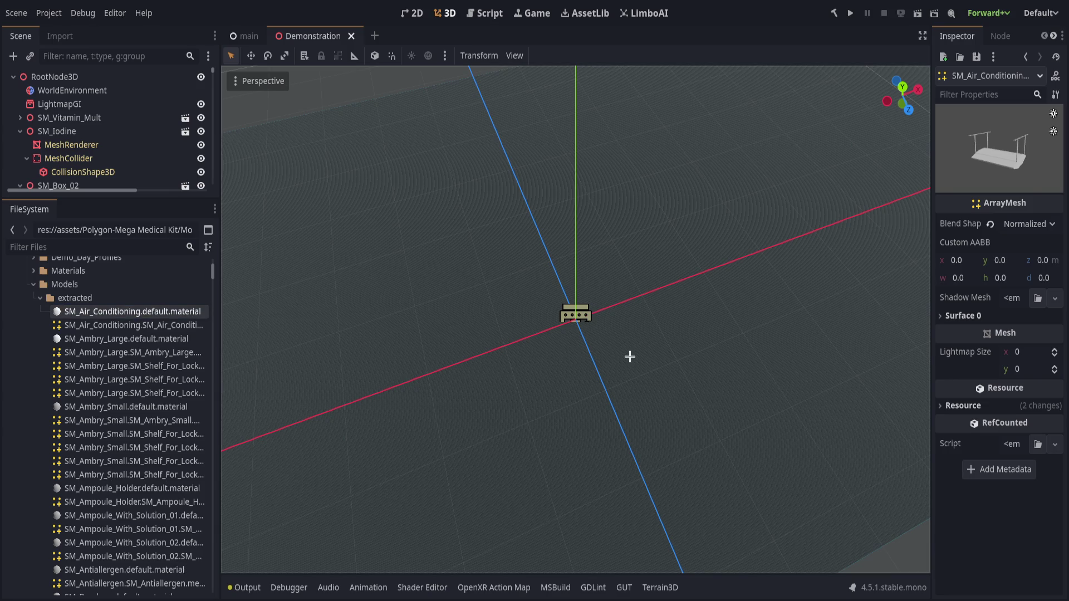
left_click(167, 325)
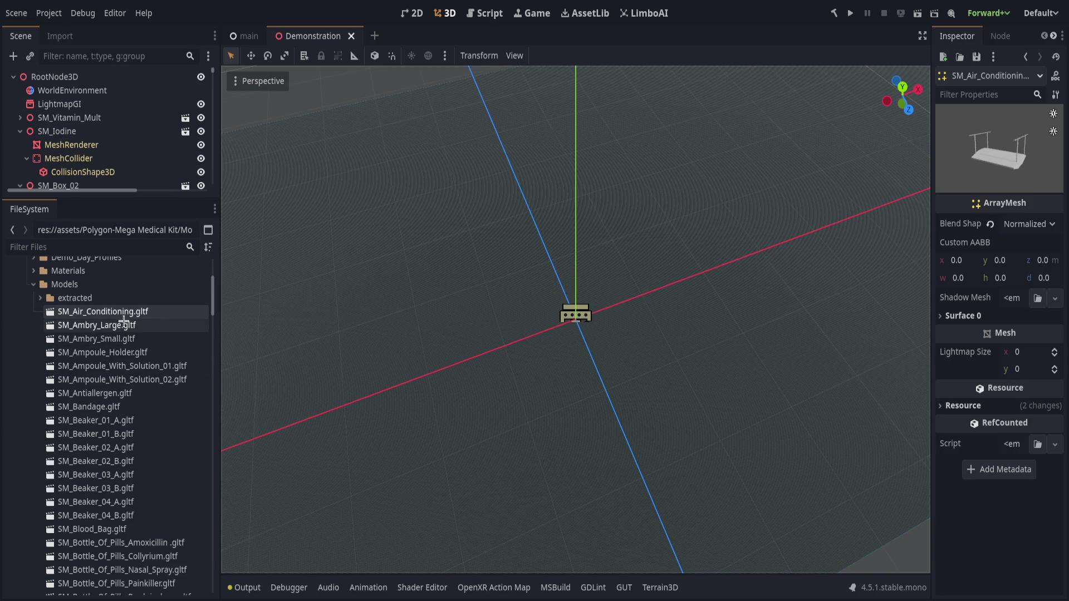
Collapse the extracted folder and scroll through the FileSystem list.
left_click(35, 297)
left_click(35, 298)
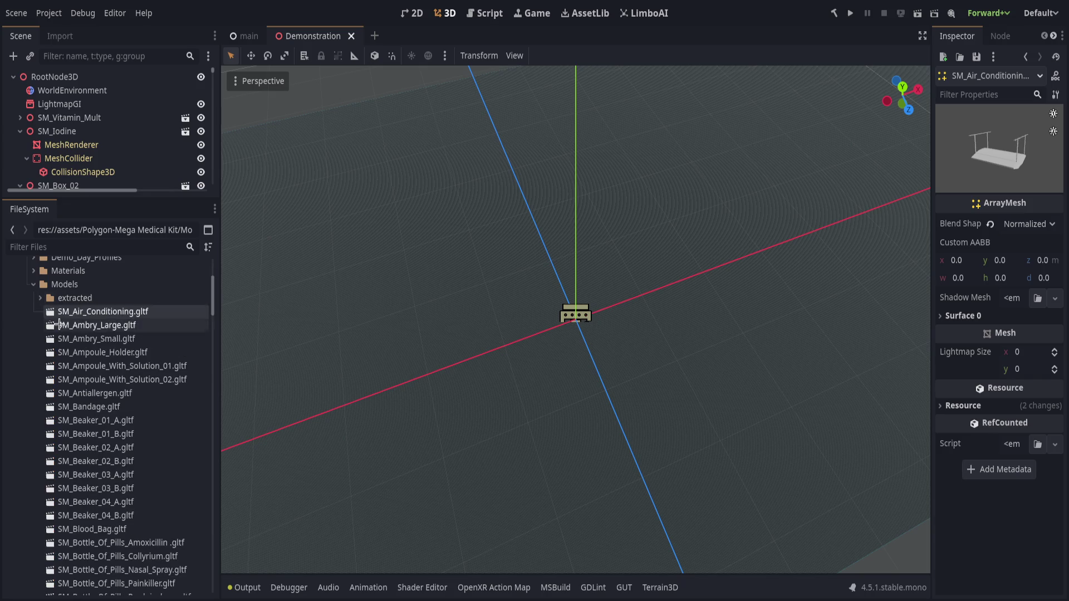
scroll(147, 418, "down", 10)
left_click_drag(210, 357, 208, 563)
scroll(153, 509, "up", 3)
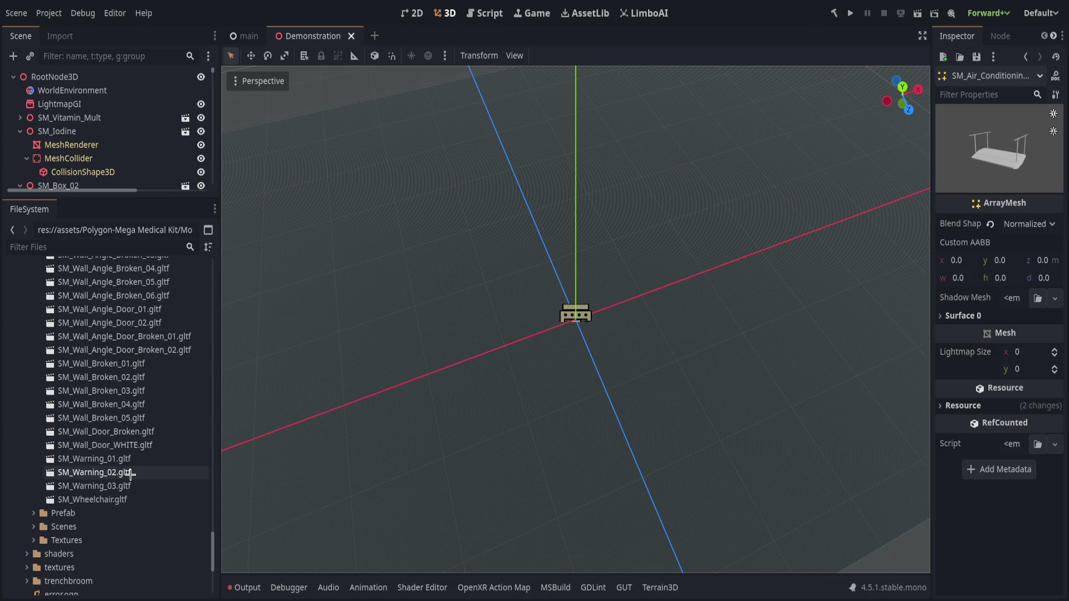
Show the import settings for the 190 selected gltf models in the left dock.
scroll(133, 472, "up", 15)
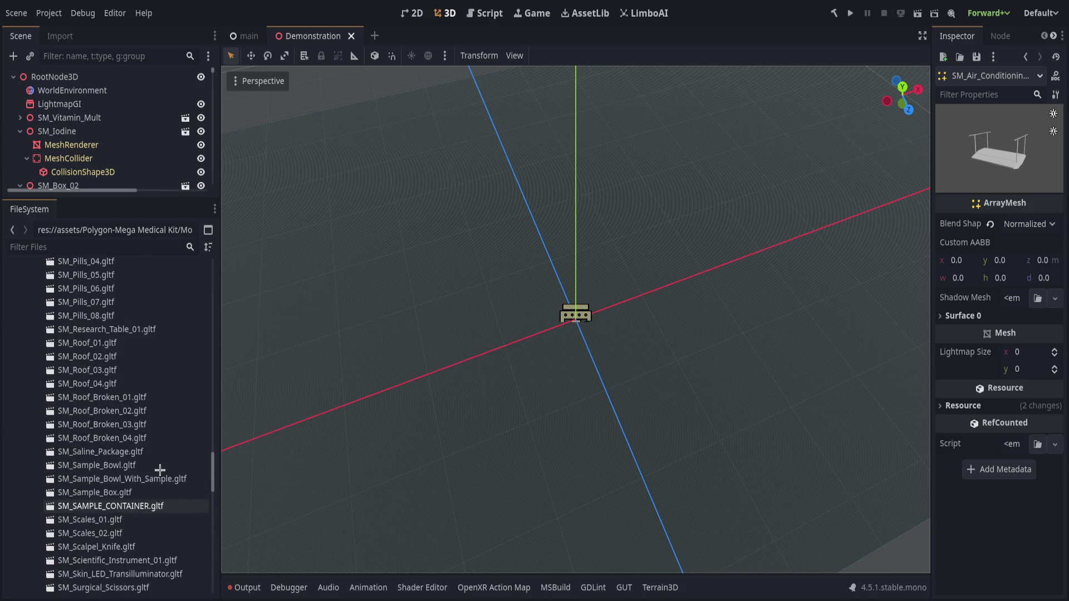
scroll(160, 470, "up", 15)
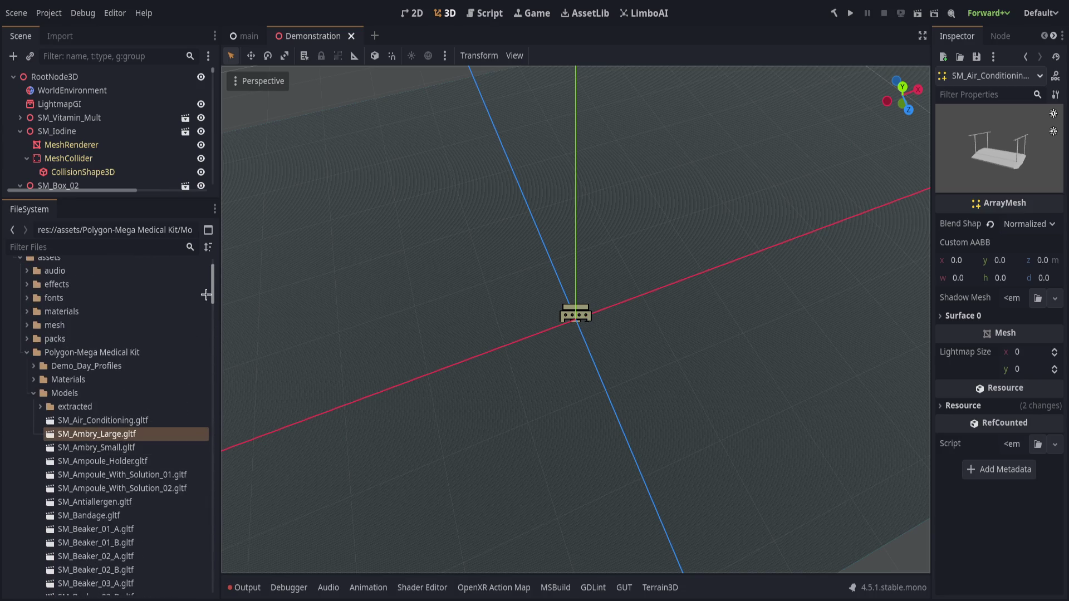
scroll(105, 433, "down", 15)
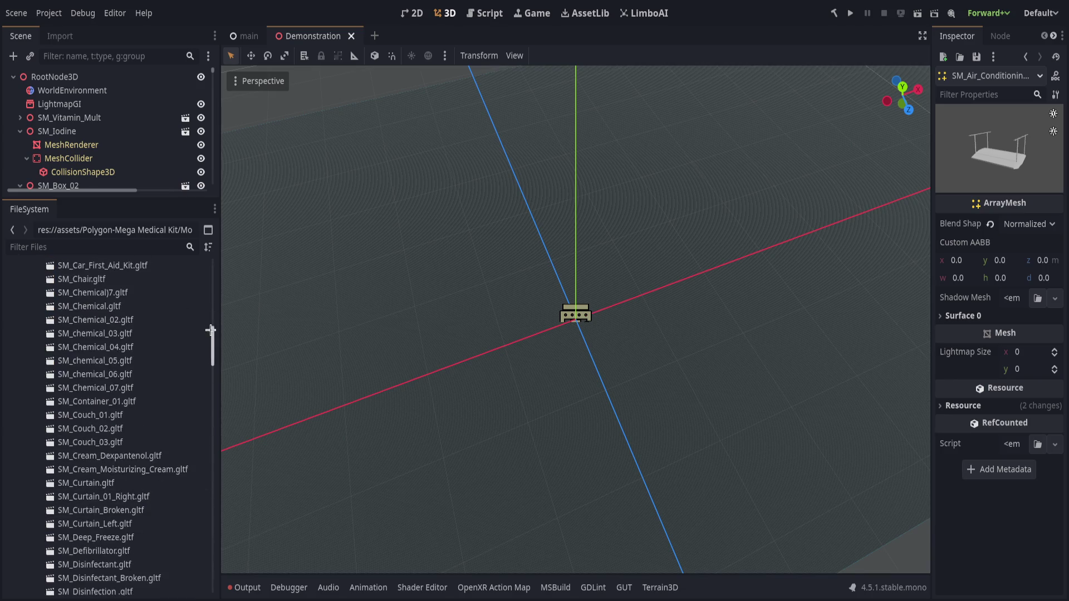
left_click_drag(221, 422, 231, 546)
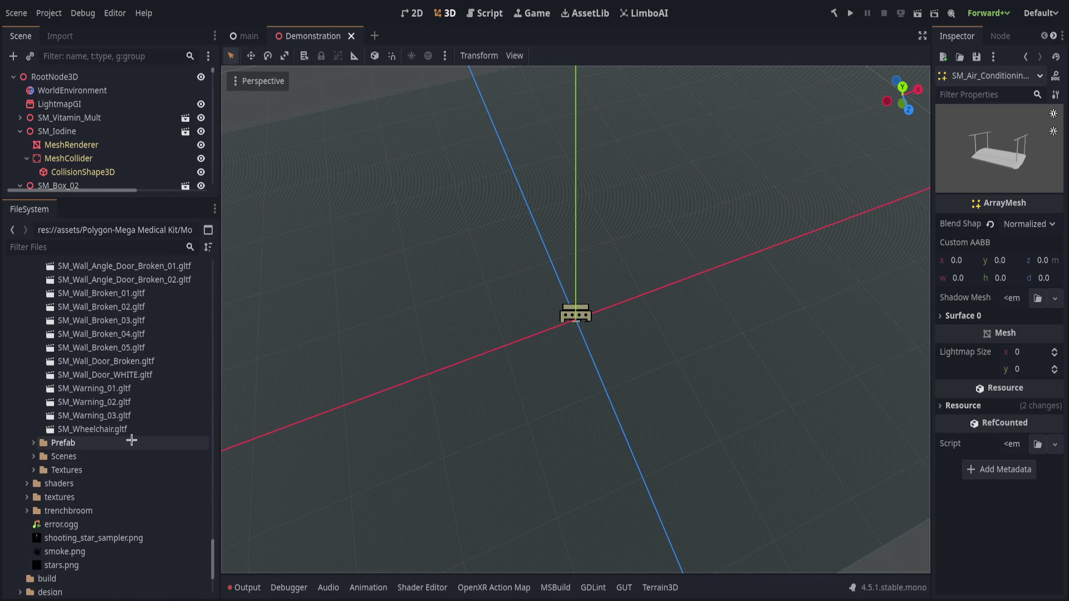
left_click(58, 36)
Review the gltf import options in an enlarged panel, then load SM_Wall_Broken_01.gltf's settings.
left_click_drag(148, 200, 115, 492)
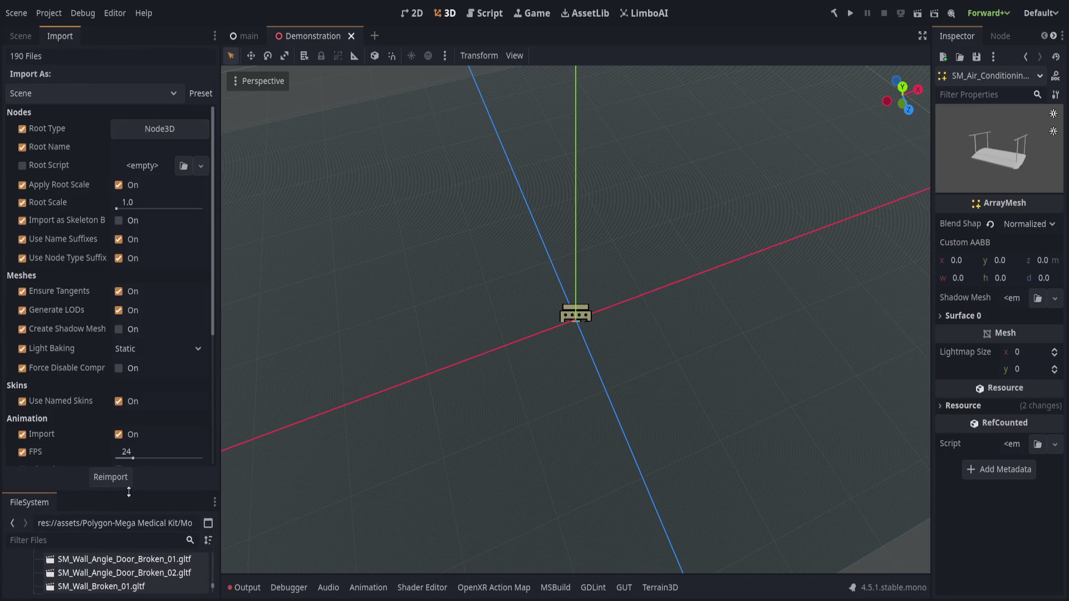
scroll(73, 416, "down", 2)
scroll(73, 415, "down", 2)
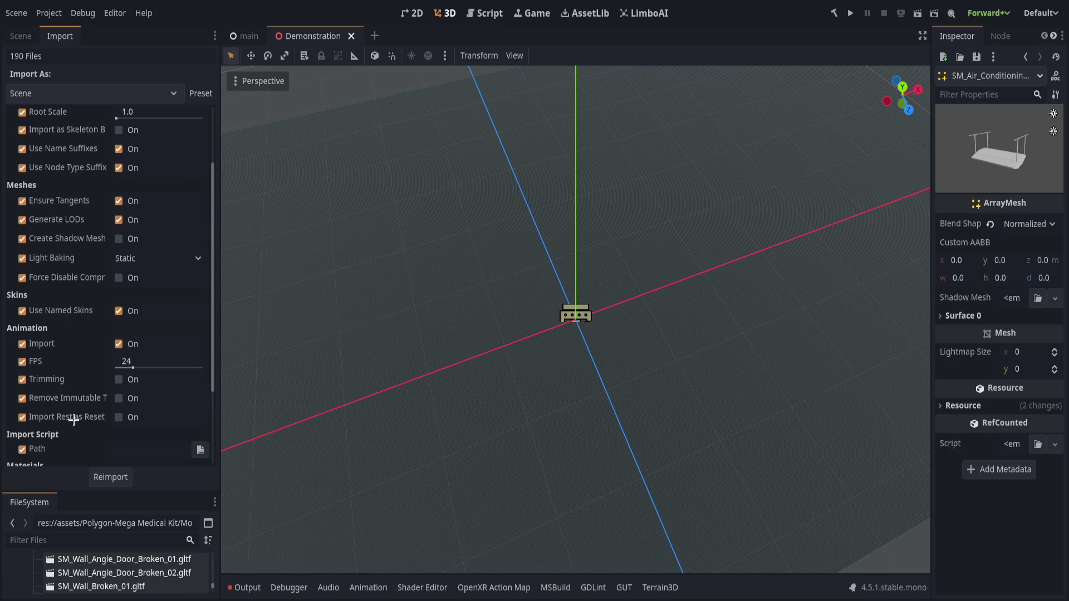
scroll(74, 419, "down", 5)
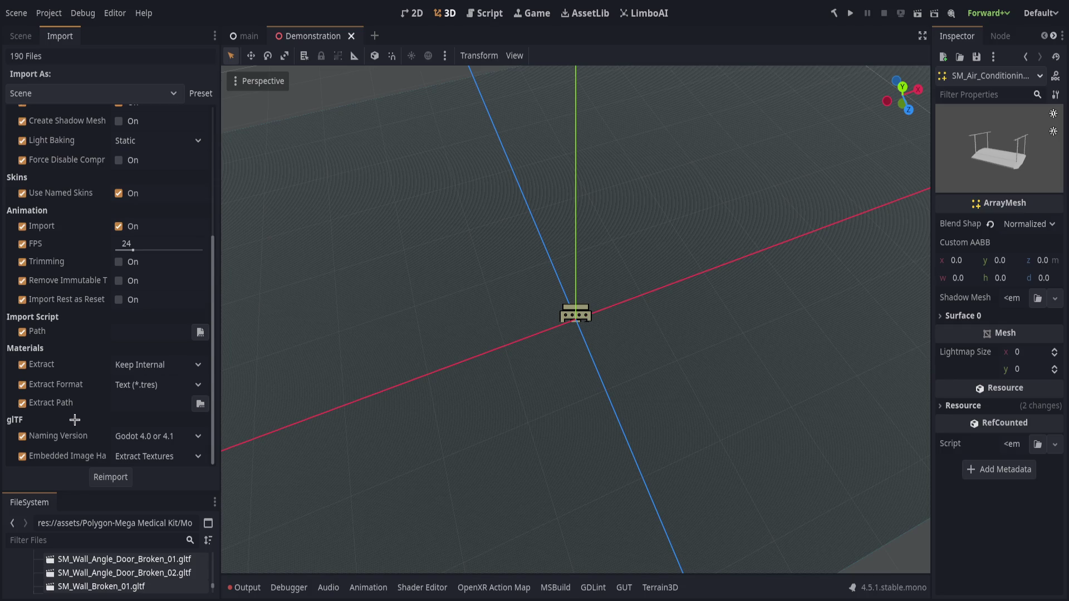
scroll(74, 421, "up", 4)
scroll(75, 421, "up", 5)
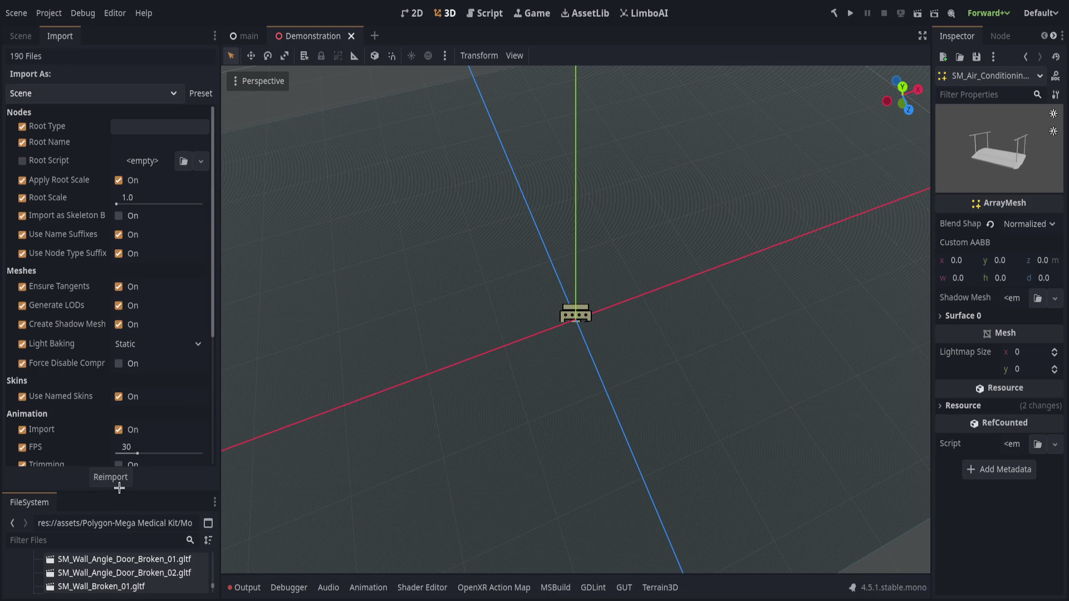
left_click_drag(118, 489, 165, 190)
left_click(102, 290)
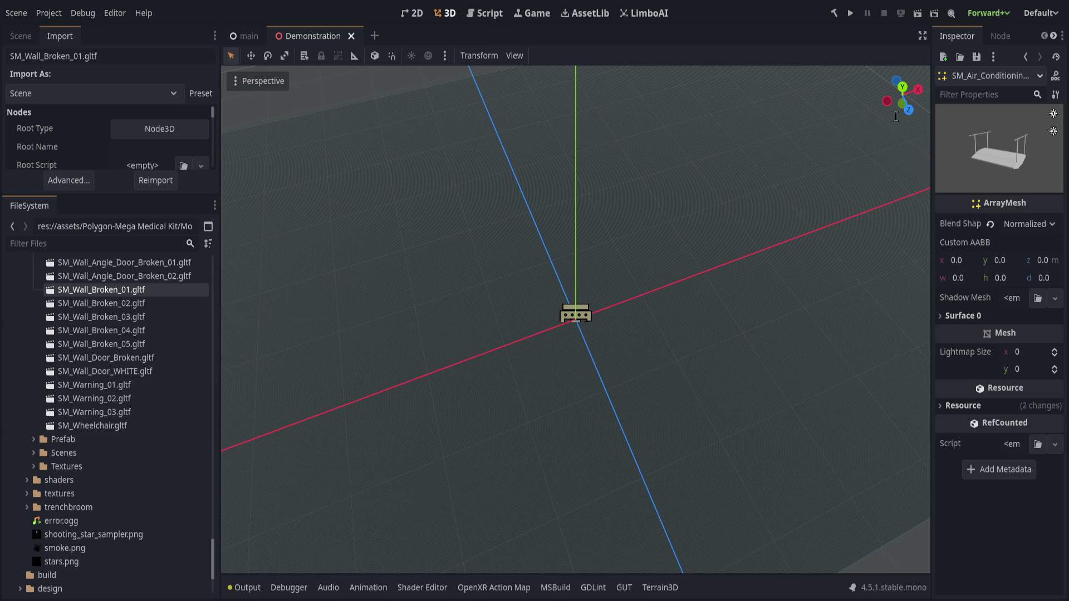
Compare import settings of the SM_Wall_Broken_01–04 gltf files, ending on SM_Wall_Broken_02.
left_click(103, 329)
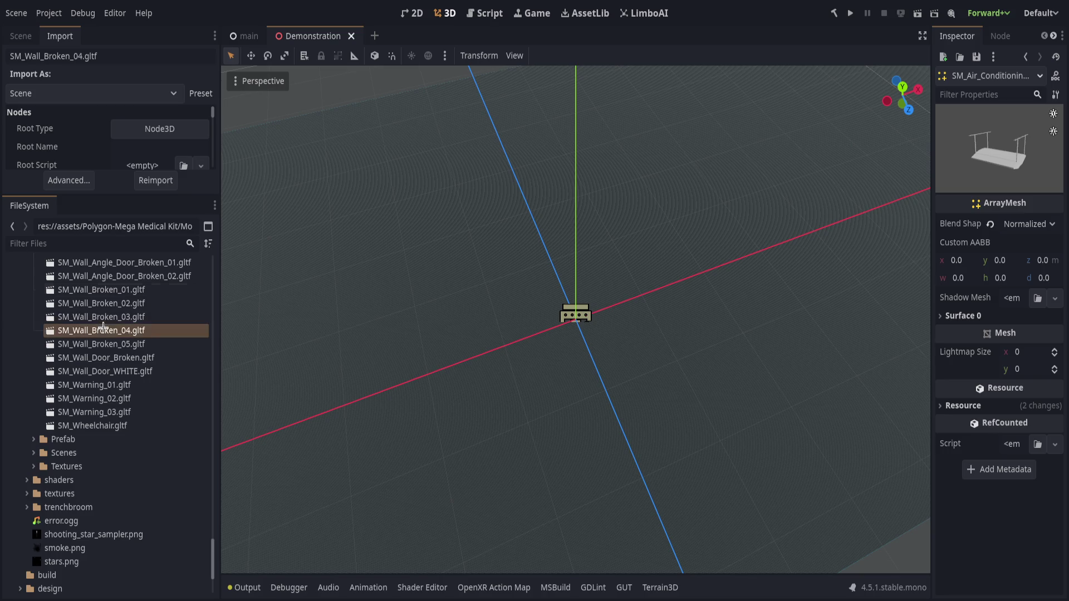
left_click(127, 290, "shift")
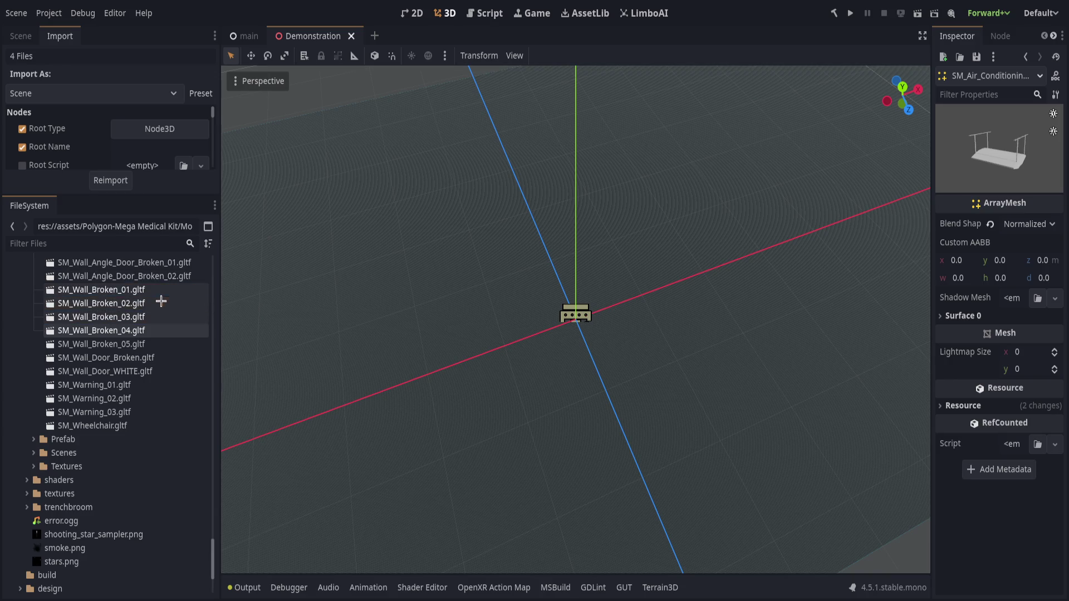
left_click(186, 313)
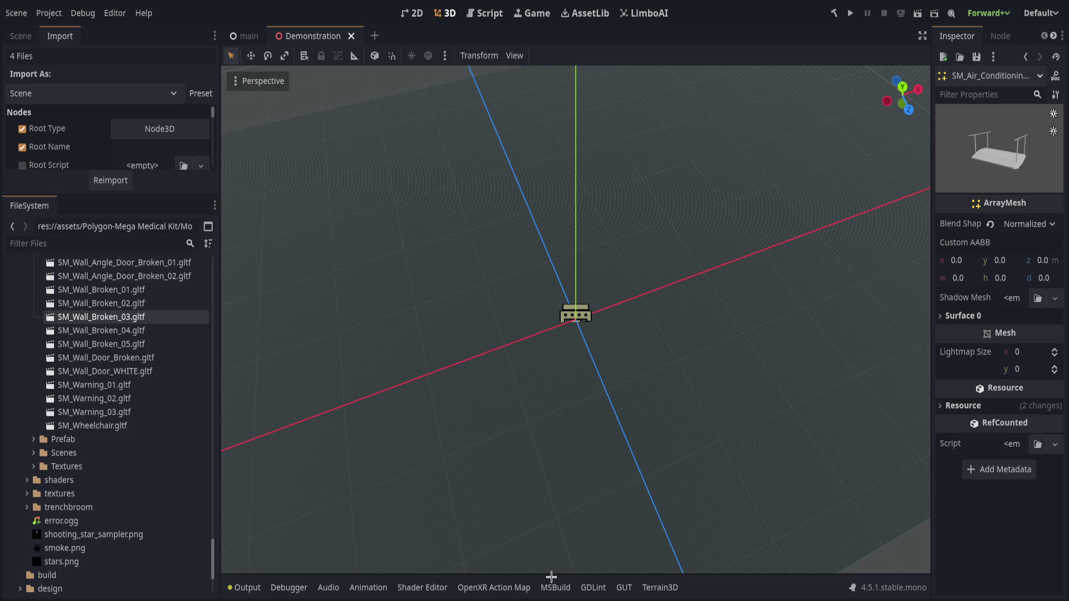
left_click(146, 300)
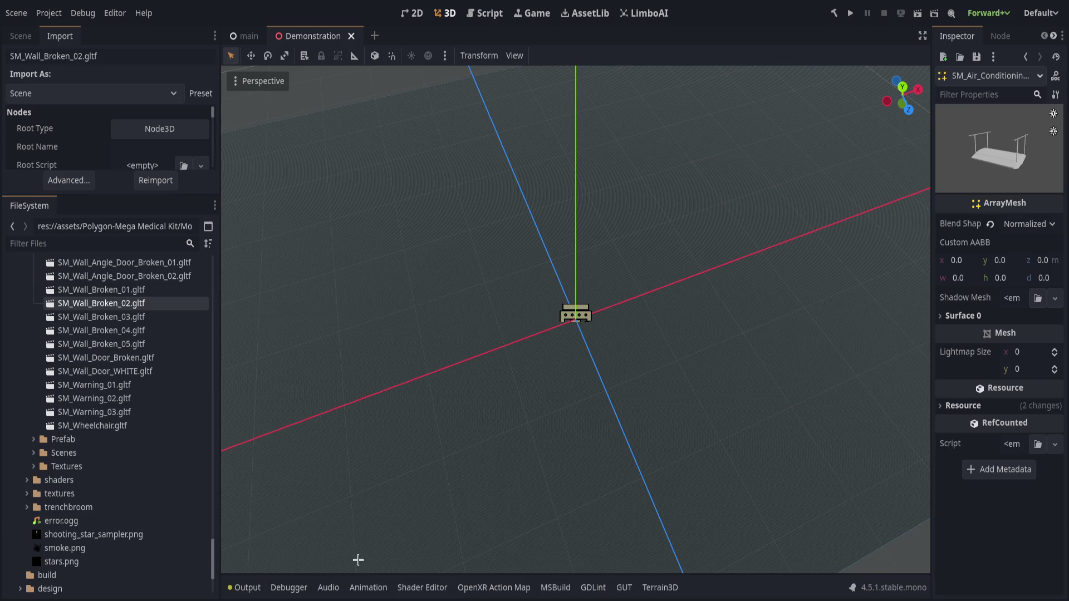
Step through the SM_Warning models' import settings, ending on SM_Warning_02.gltf.
left_click(143, 413)
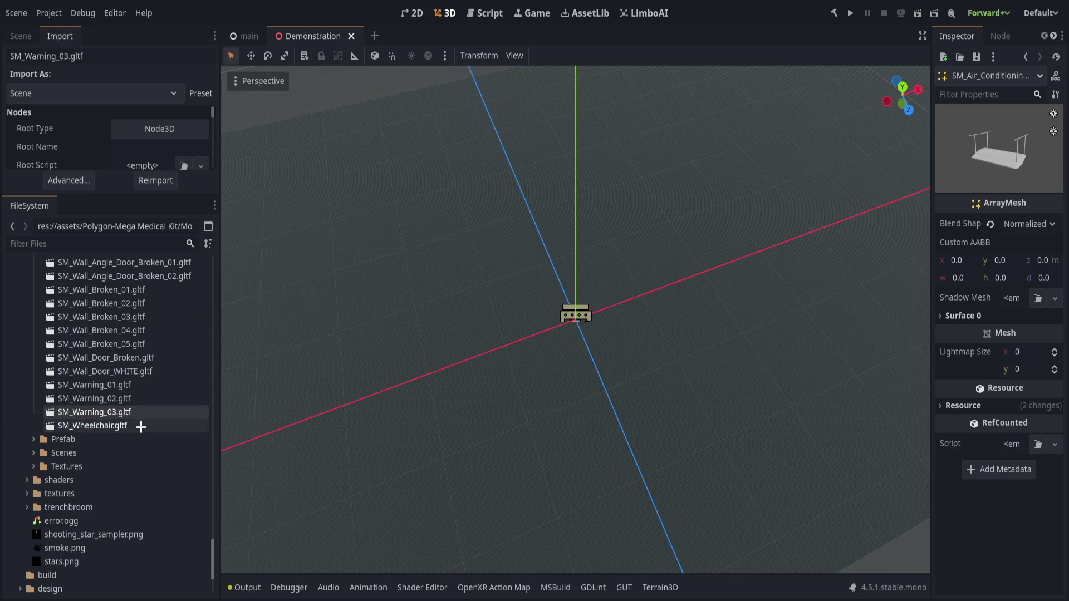
left_click(142, 385, "shift")
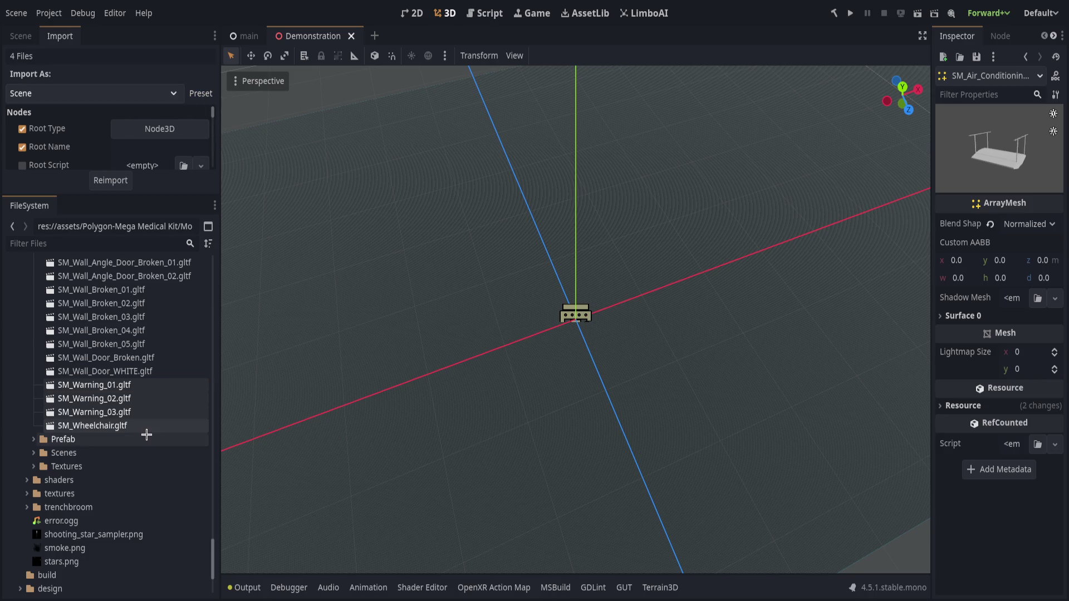
left_click(148, 385)
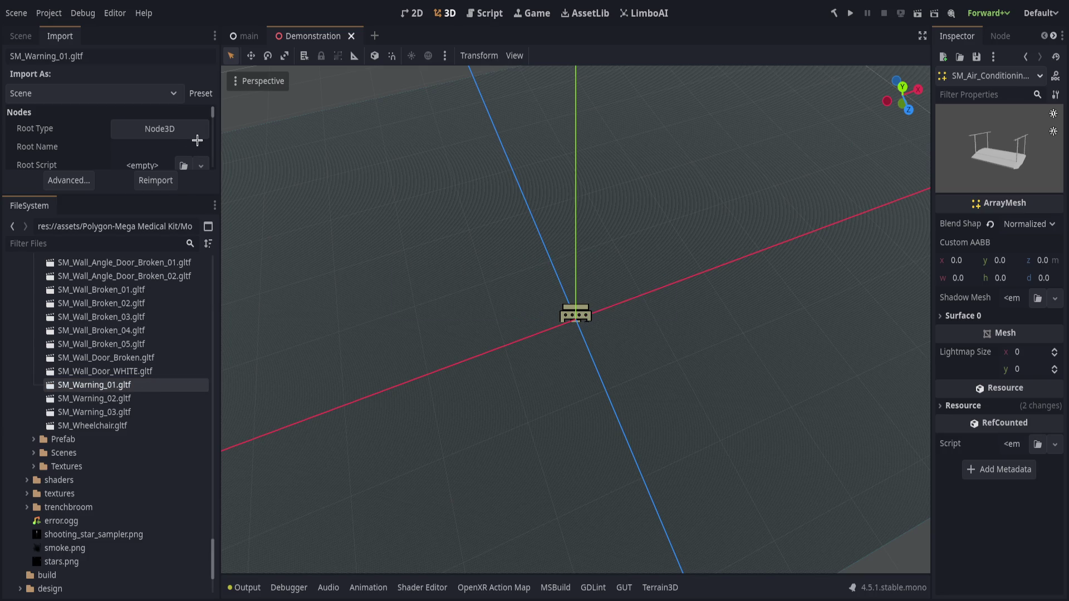
left_click(100, 399)
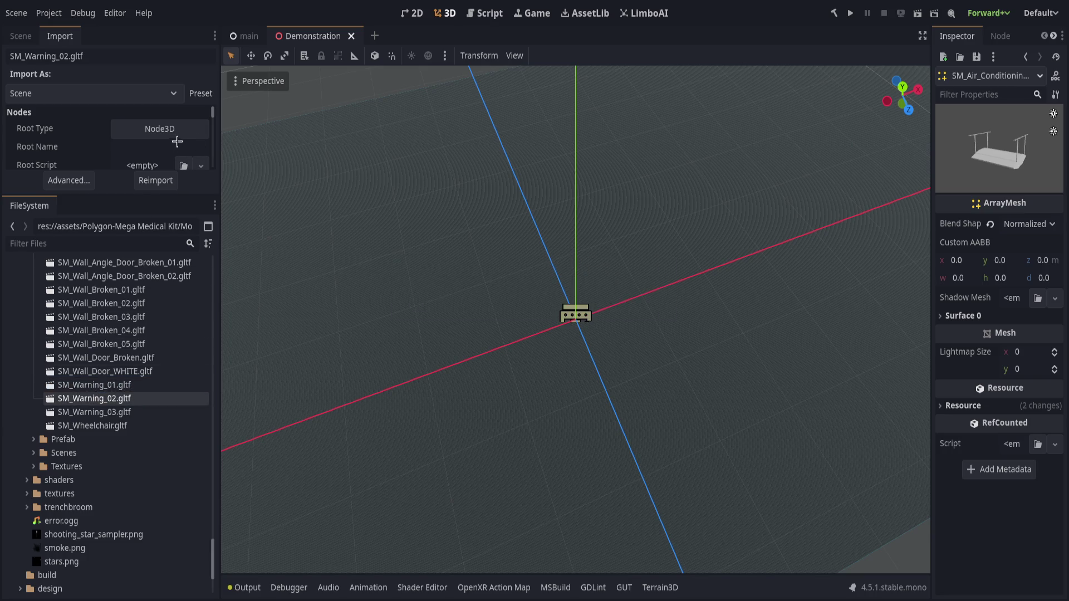
left_click_drag(213, 570, 213, 263)
scroll(39, 458, "down", 3)
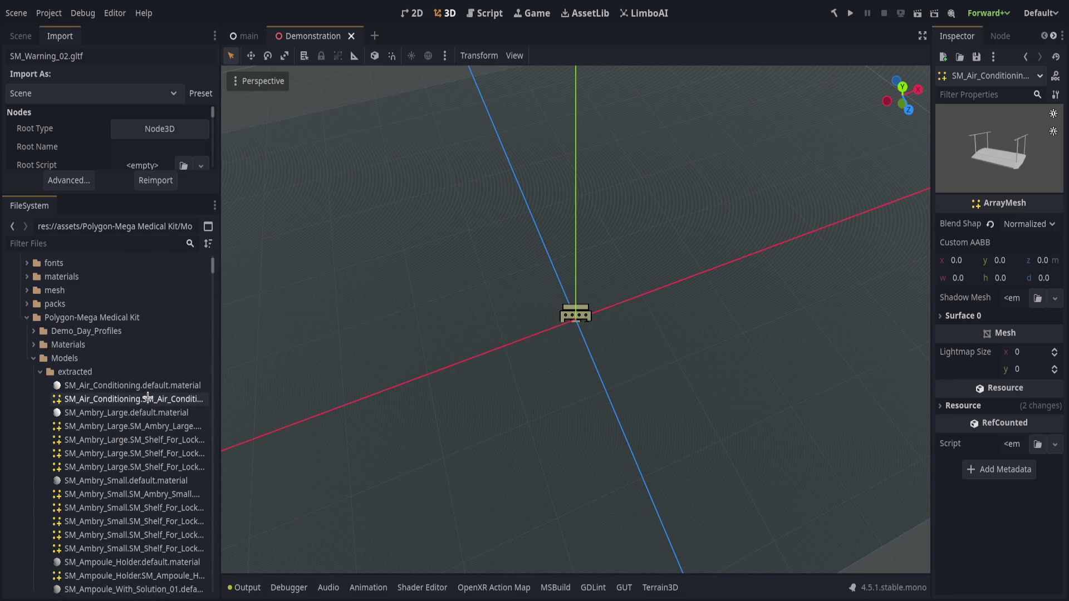
Collapse the Polygon-Mega Medical Kit folder and show the air-conditioning prefab's node tree.
left_click(150, 398)
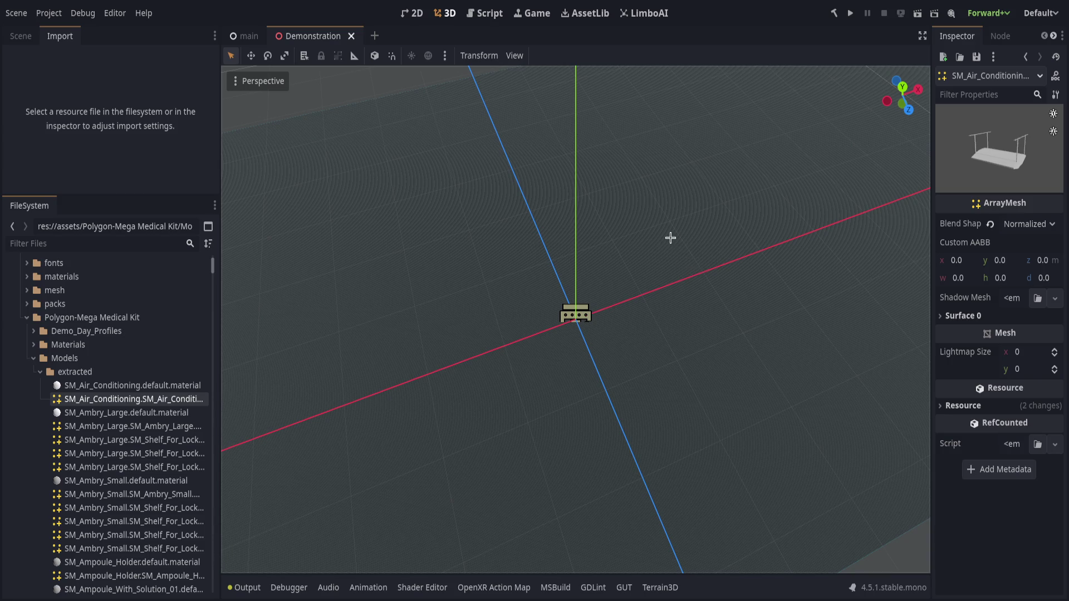
scroll(553, 390, "up", 3)
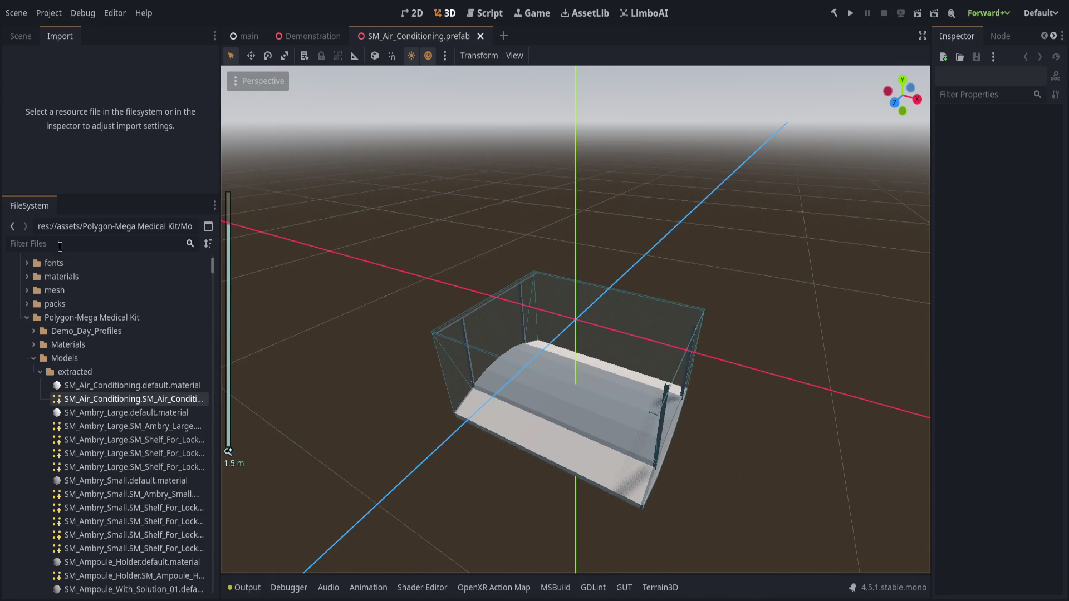
left_click(26, 317)
scroll(28, 368, "up", 3)
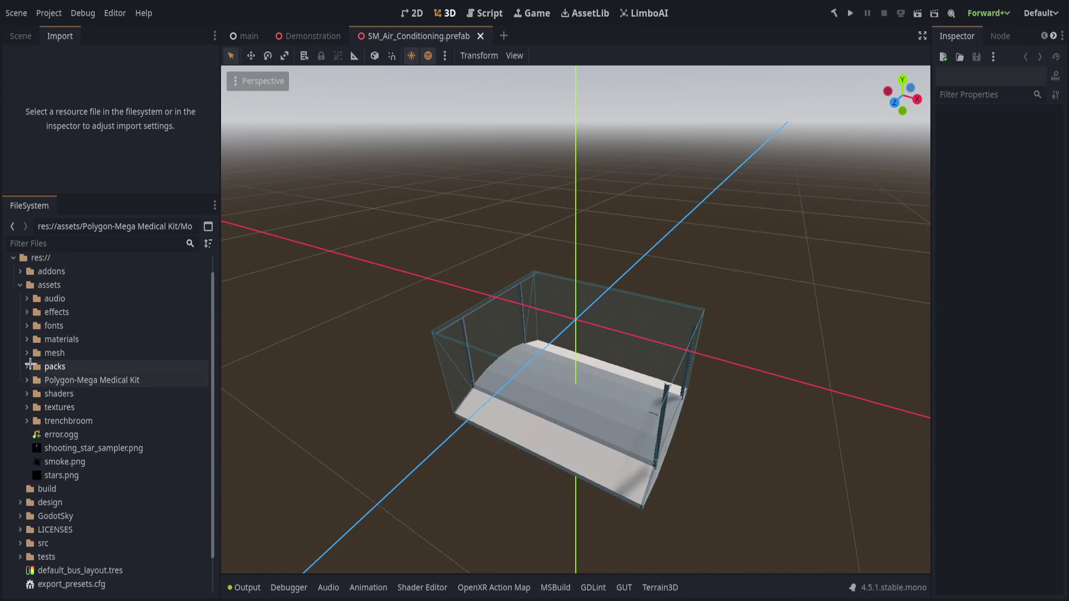
left_click(17, 36)
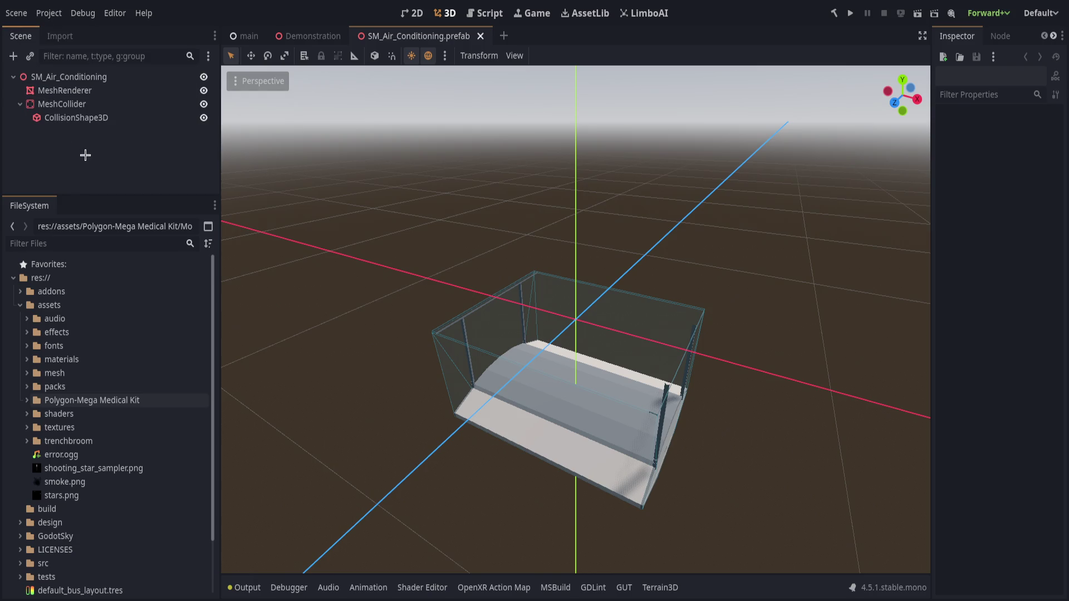
Inspect the MeshRenderer's Skeleton and Surface Material Override sections in a widened Inspector.
left_click(70, 90)
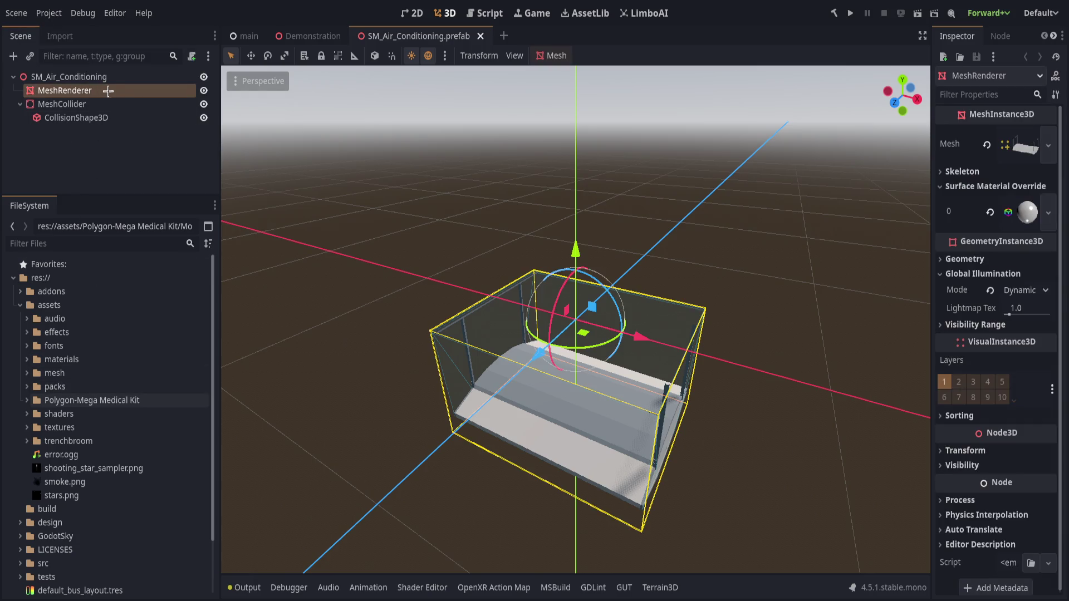
left_click_drag(933, 260, 727, 259)
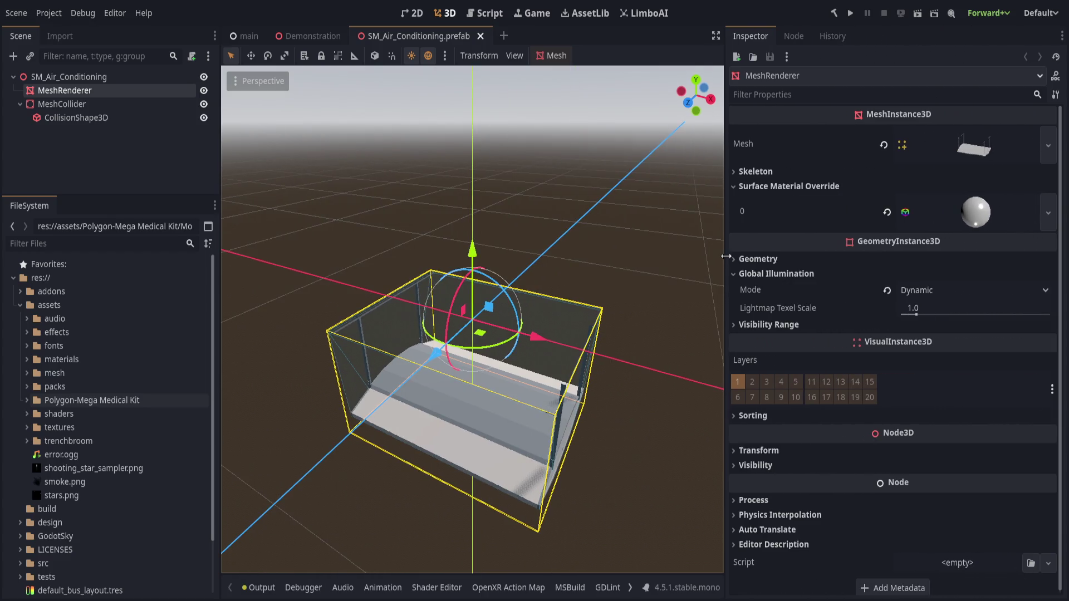
left_click(753, 168)
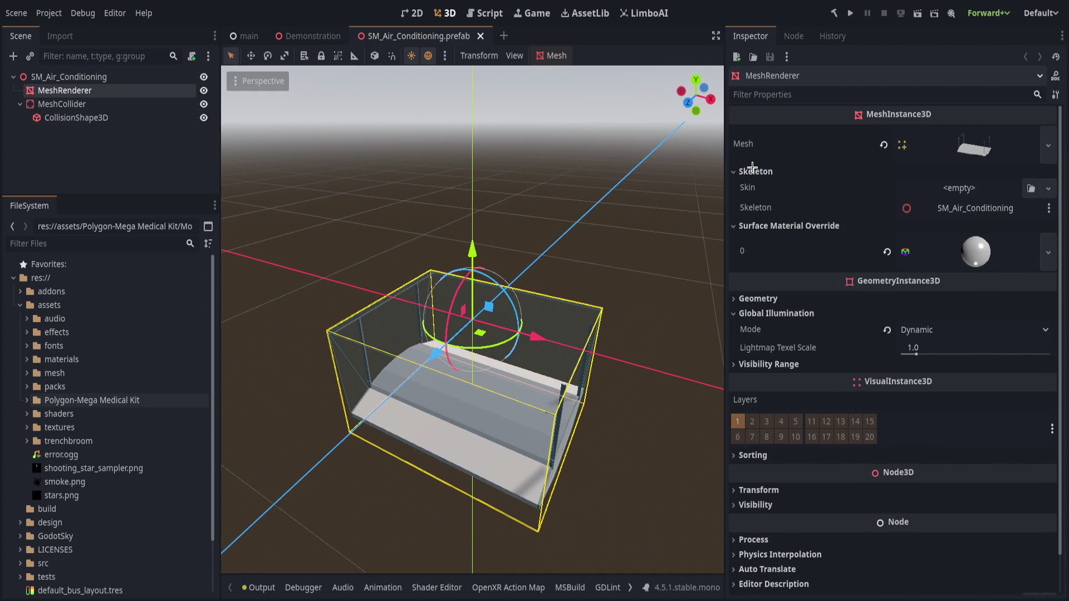
left_click(752, 169)
left_click(766, 186)
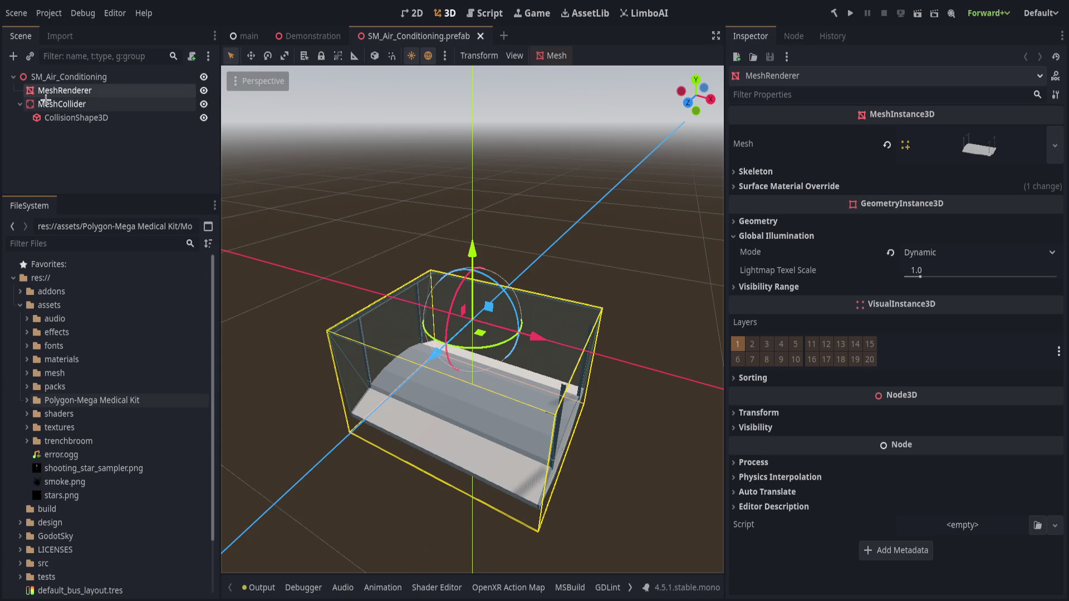
left_click(67, 147)
left_click(64, 90)
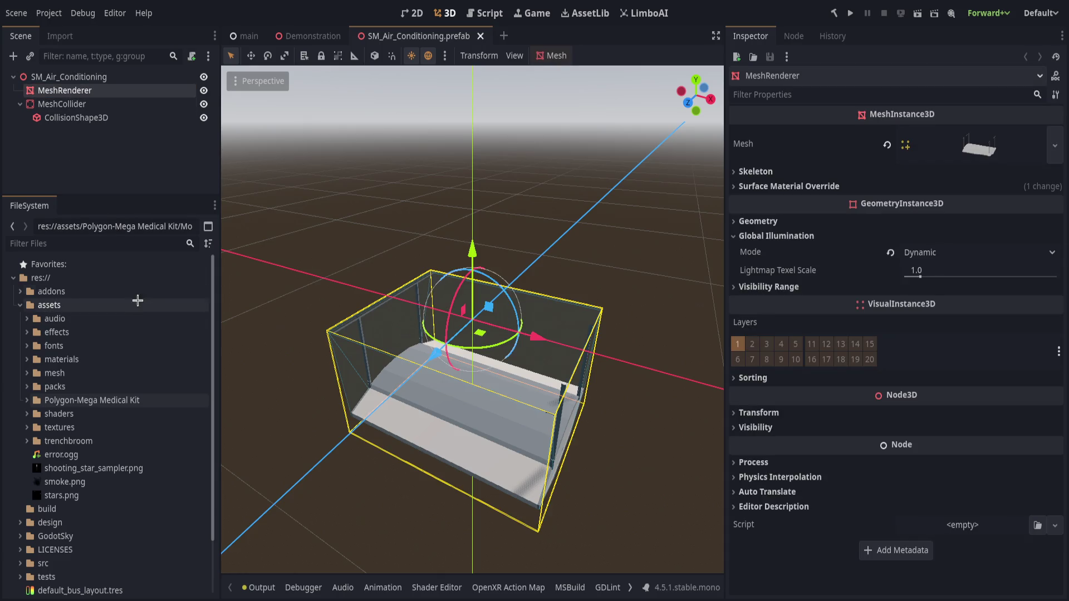
Expand the Polygon-Mega Medical Kit's Prefab folder and select SM_Air_Conditioning.prefab.scn.
left_click(64, 429)
left_click(61, 454)
left_click(84, 400)
left_click(27, 401)
left_click(34, 441)
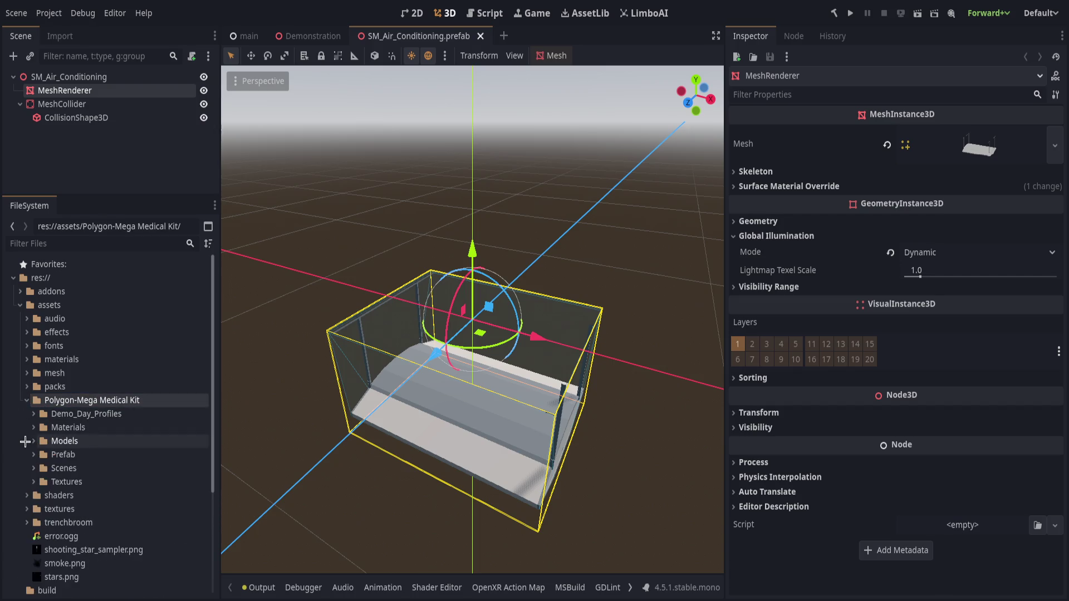
left_click(30, 441)
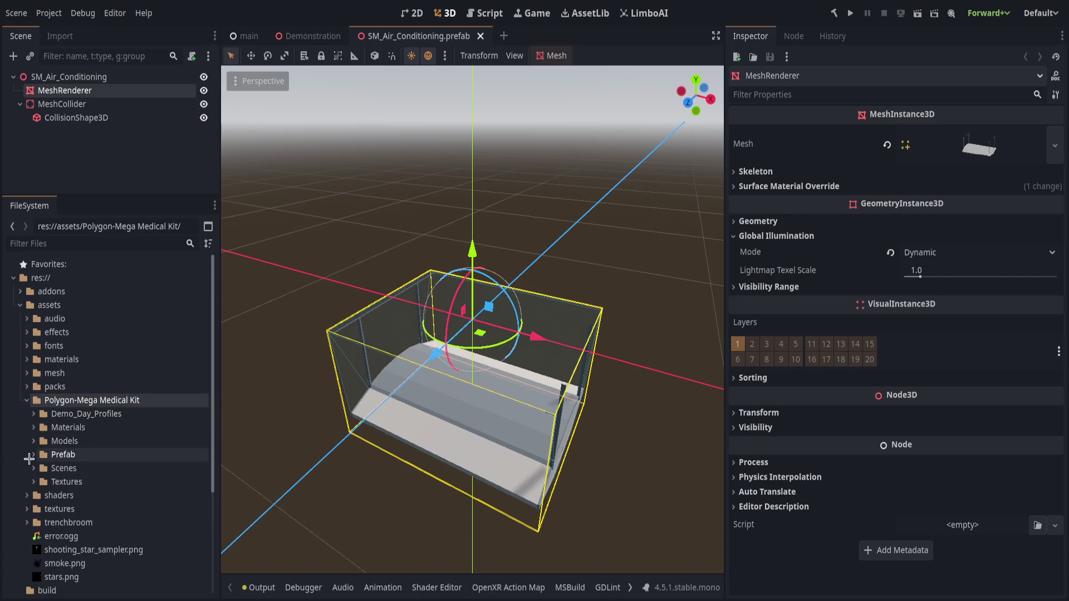
left_click(32, 455)
scroll(31, 455, "down", 3)
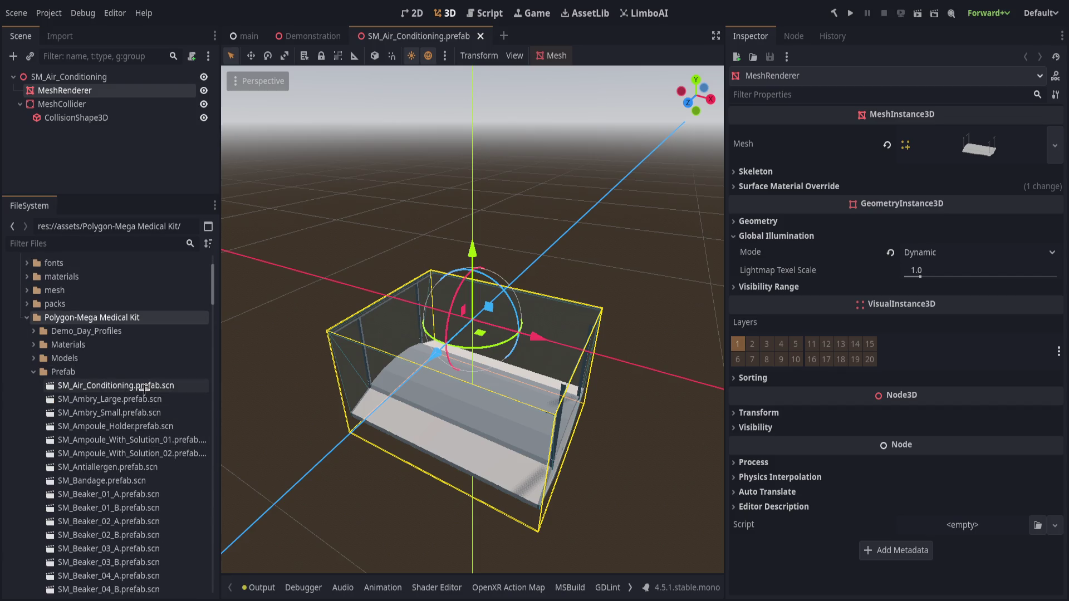
left_click(145, 385)
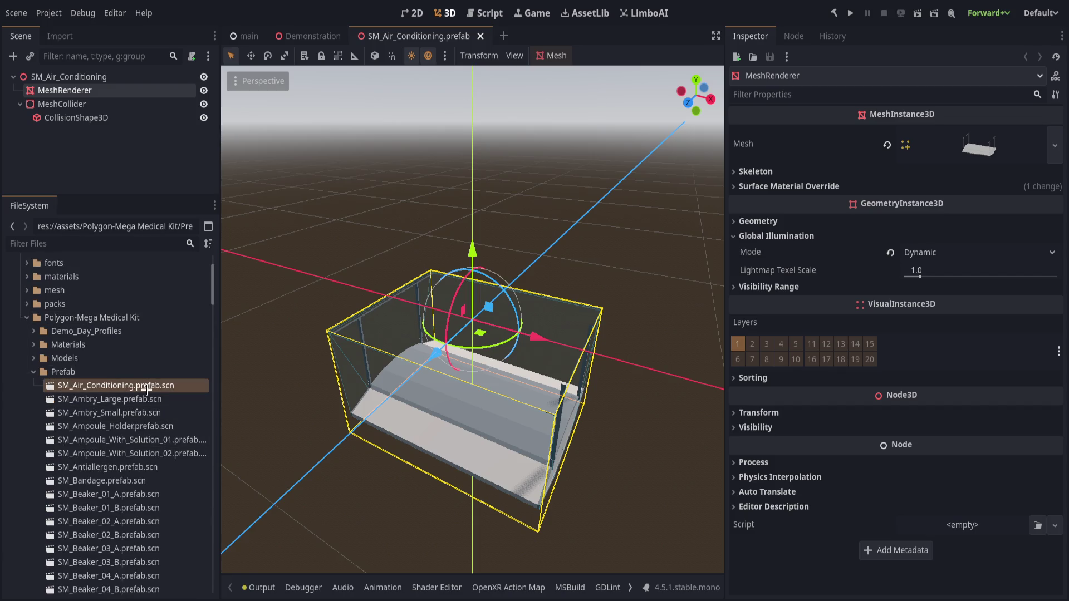
left_click(116, 96)
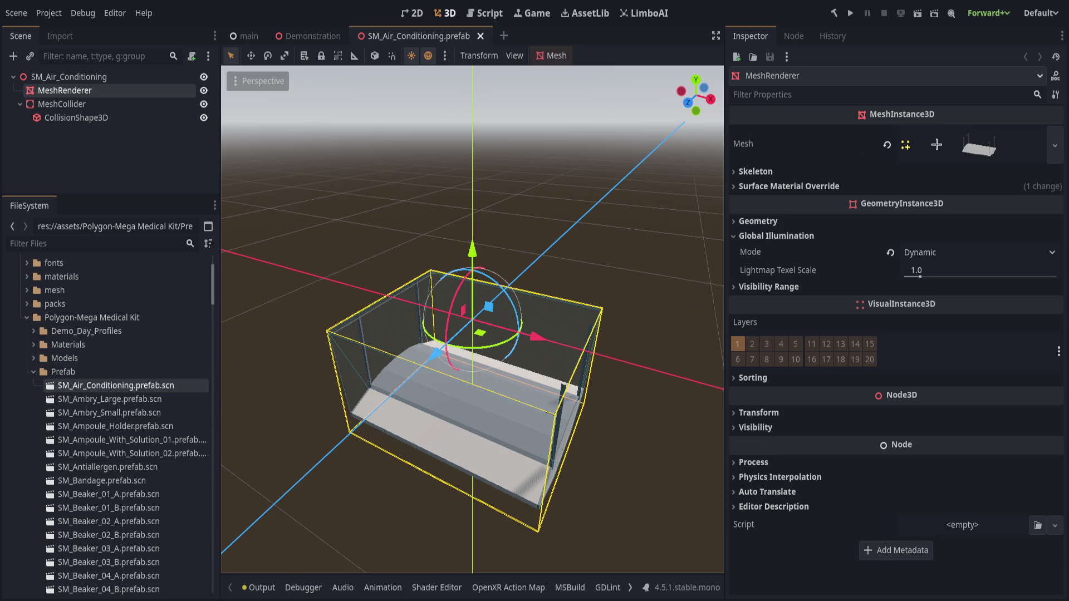
left_click(89, 105)
left_click(88, 119)
left_click(98, 104)
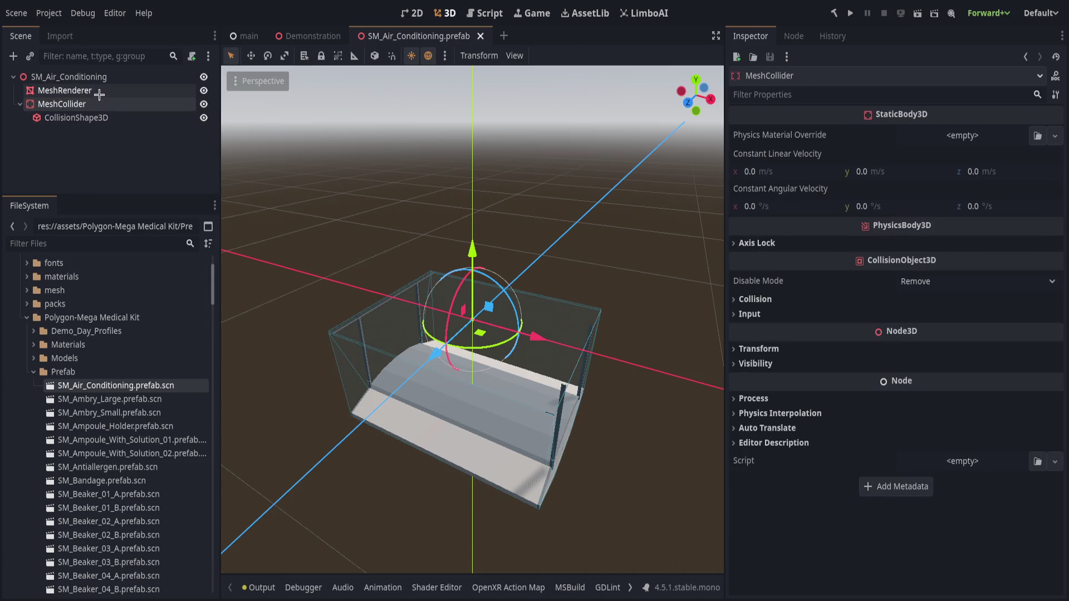
left_click(104, 90)
left_click(100, 77)
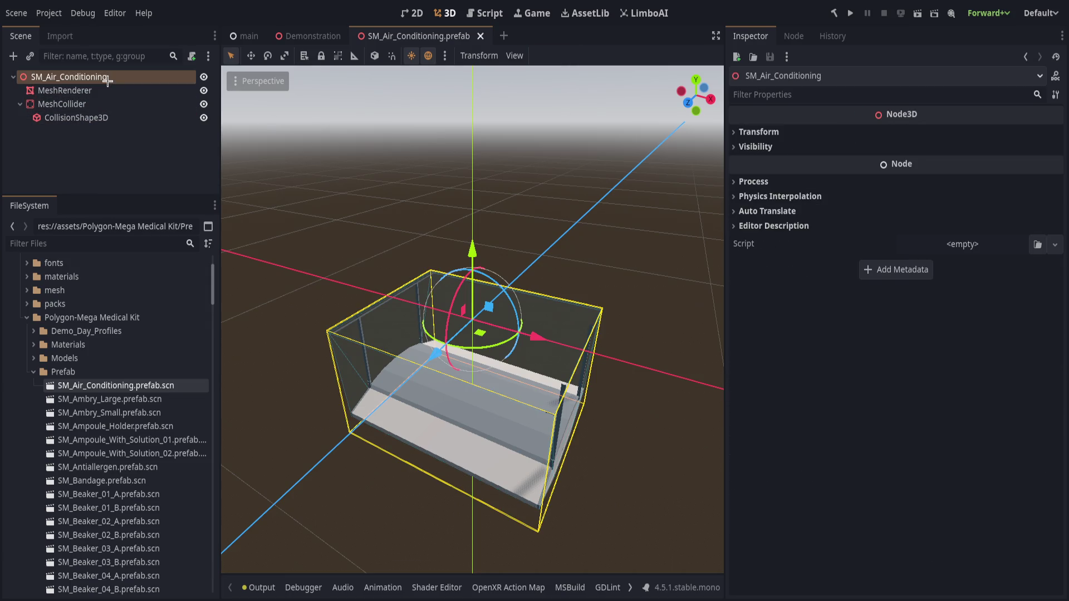
left_click(121, 143)
Open the SM_Ambry_Large, SM_Ambry_Small and SM_Ampoule_Holder prefabs, switching between them.
double_click(110, 399)
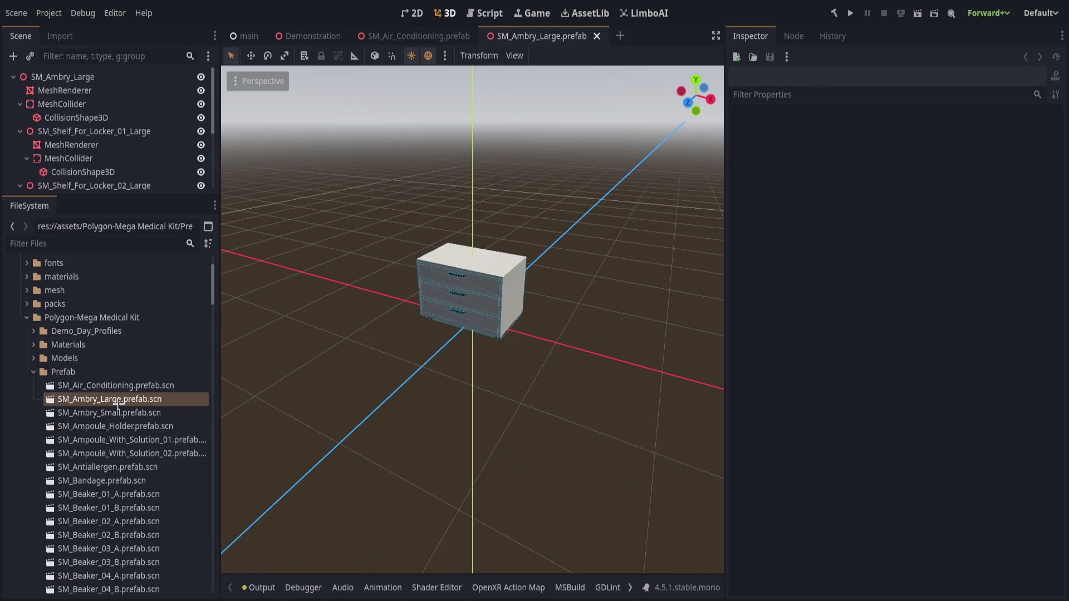
double_click(182, 415)
double_click(173, 427)
double_click(174, 414)
double_click(175, 426)
double_click(178, 412)
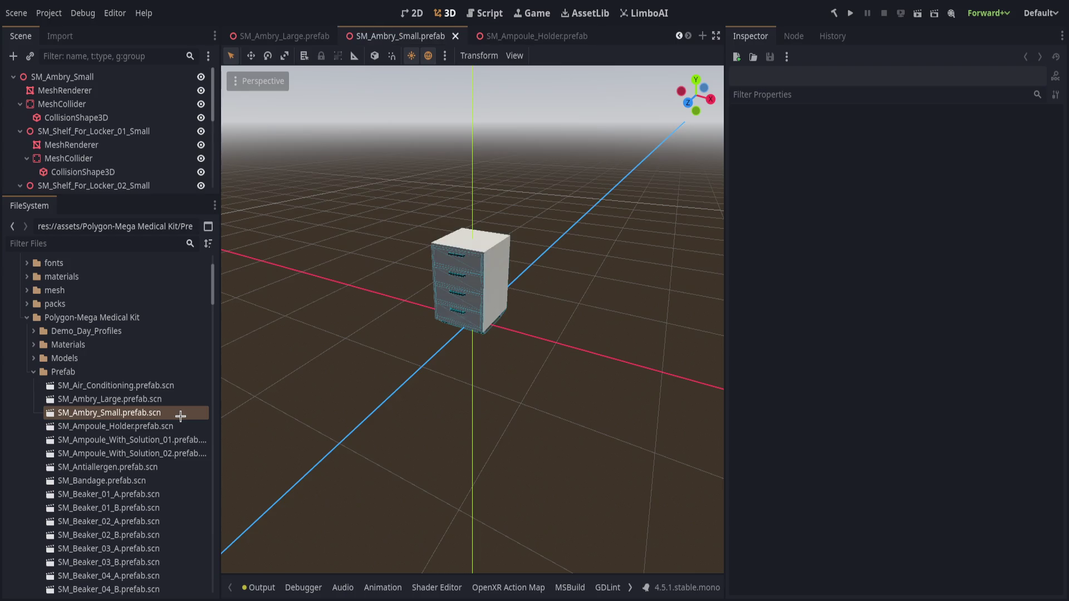
double_click(185, 400)
double_click(185, 413)
double_click(185, 399)
double_click(184, 413)
double_click(172, 426)
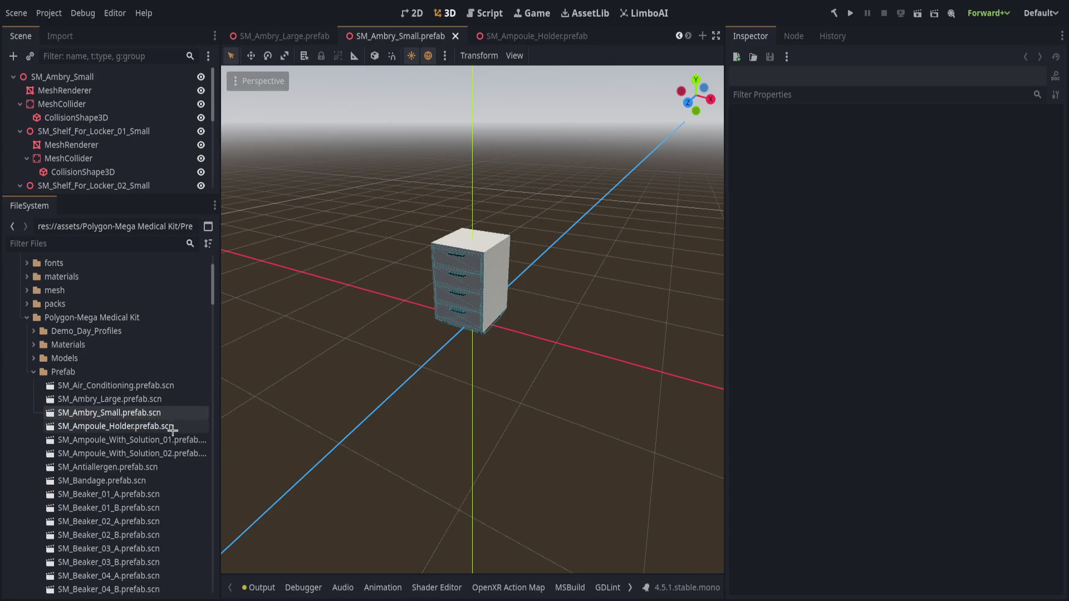
scroll(468, 399, "up", 5)
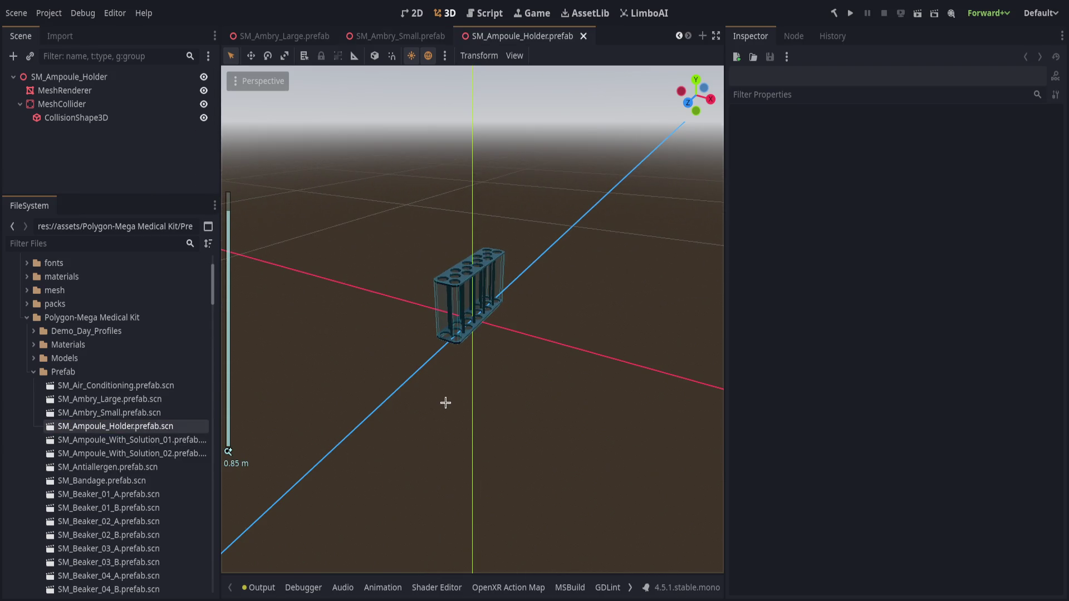
Open the SM_Ampoule_With_Solution_01, SM_Ampoule_With_Solution_02 and SM_Bandage prefabs.
double_click(171, 440)
double_click(171, 453)
left_click(159, 480)
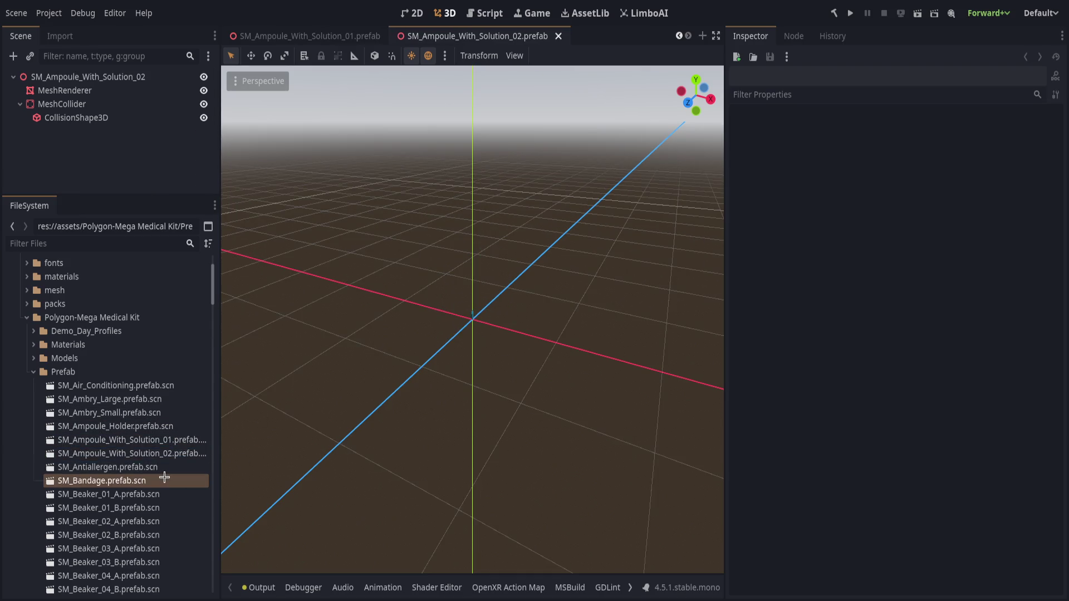
scroll(154, 445, "down", 3)
double_click(145, 396)
scroll(389, 432, "up", 5)
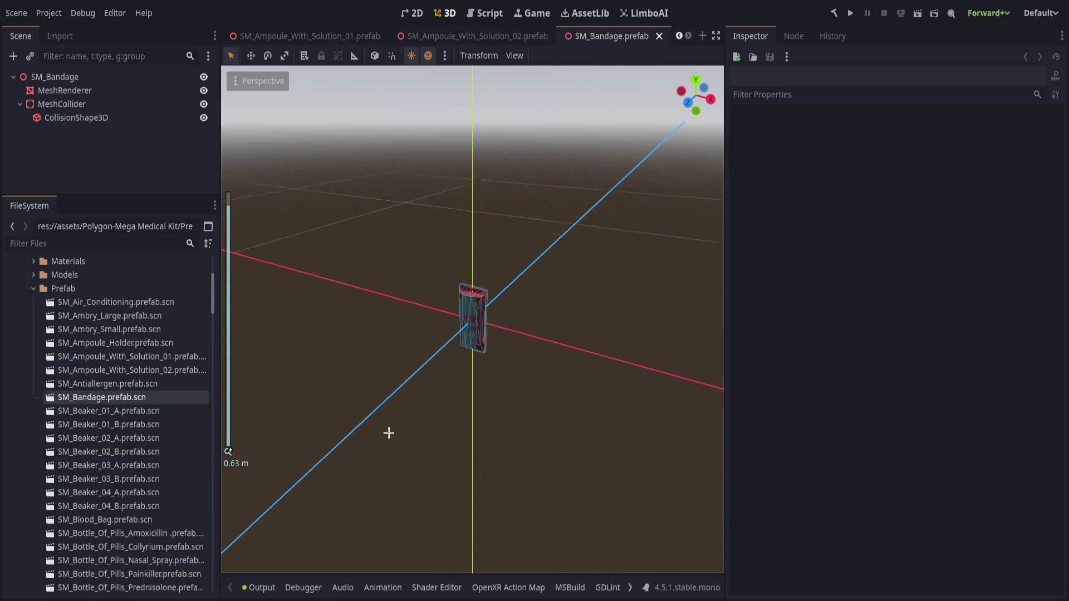
mouse_move(451, 312)
left_mouse_down()
mouse_move(237, 280)
mouse_move(567, 318)
left_mouse_up()
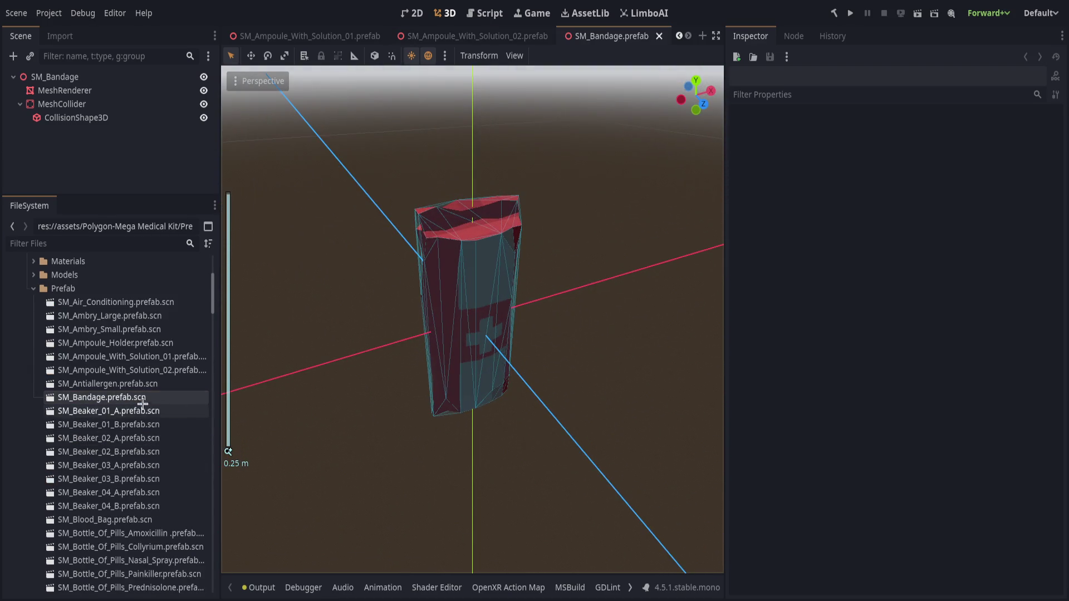
View the bandage from the front, then open the SM_Antiallergen and SM_Beaker_01_A prefabs.
double_click(133, 385)
scroll(371, 385, "up", 5)
double_click(102, 397)
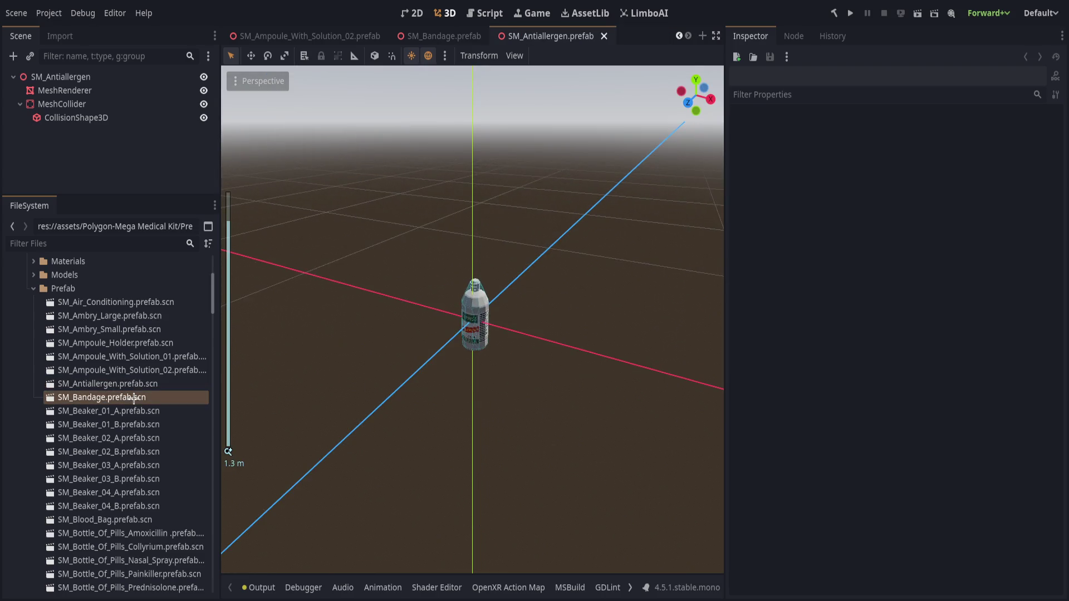
key("KP_1")
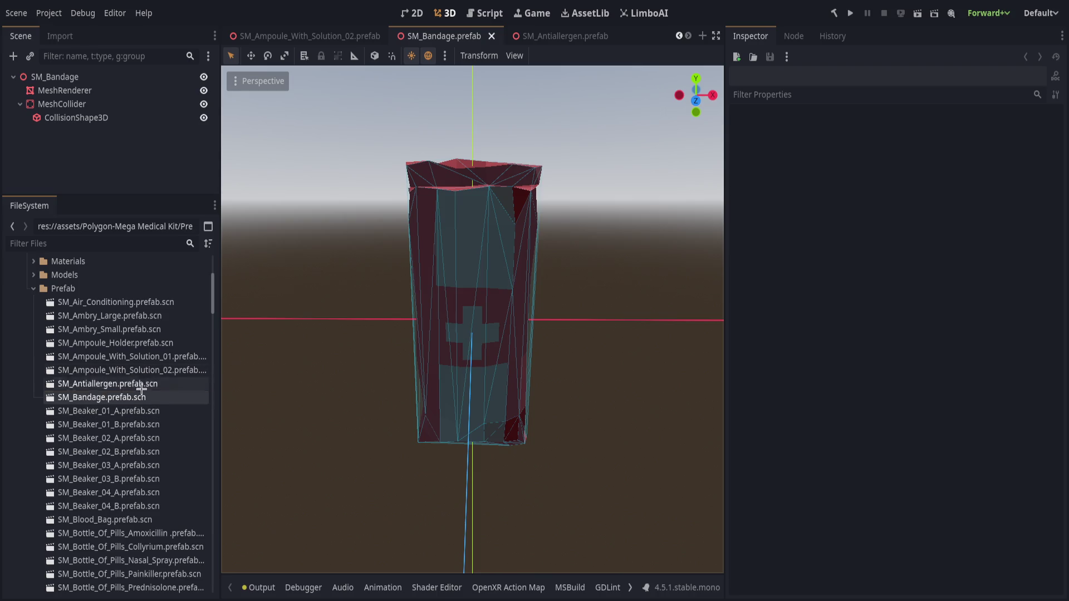
double_click(160, 381)
scroll(537, 410, "up", 5)
scroll(573, 345, "down", 4)
scroll(492, 366, "up", 3)
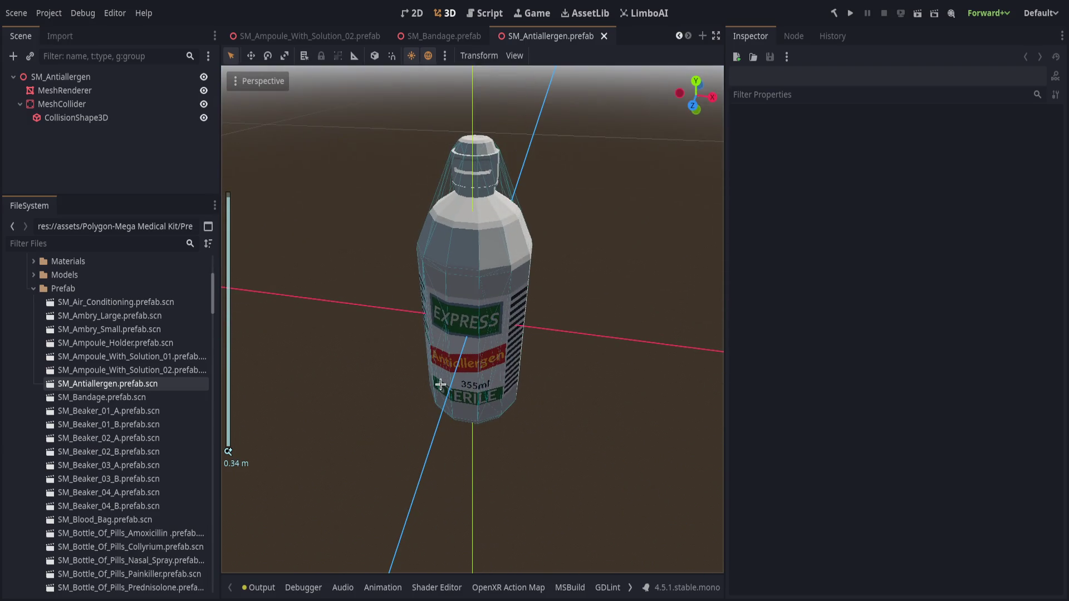
double_click(139, 411)
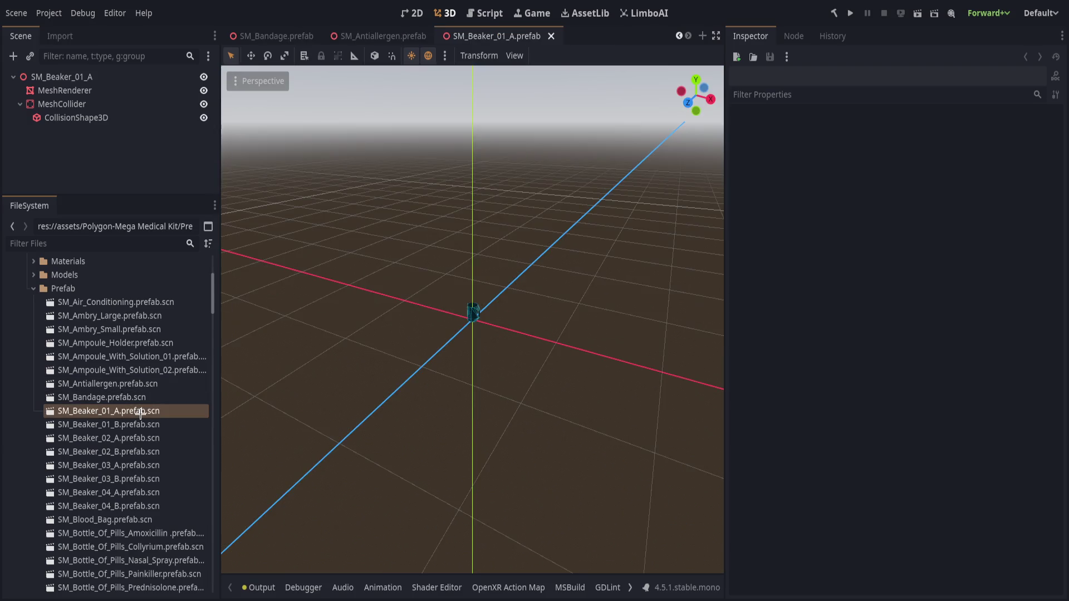
left_click(32, 288)
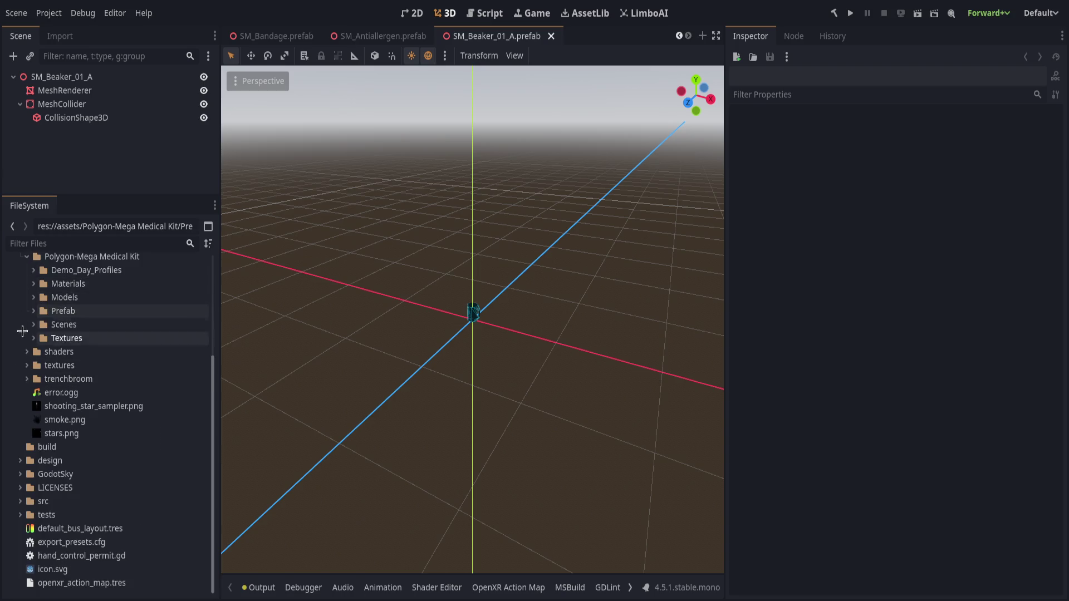
Expand the Models folder and select SM_Air_Conditioning.gltf.
left_click(28, 297)
left_click(106, 327)
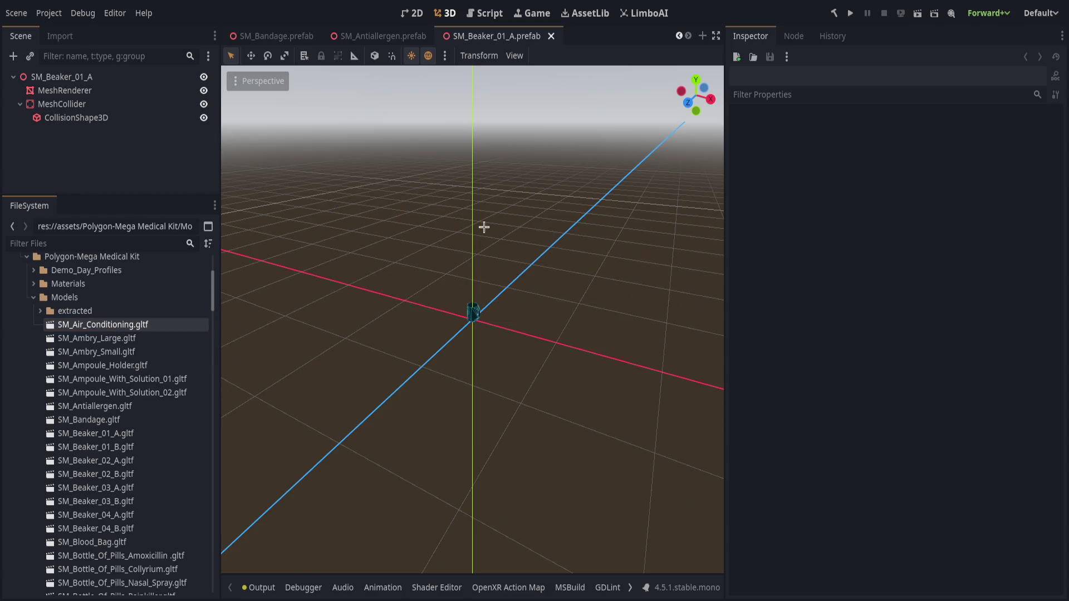
left_click(114, 338)
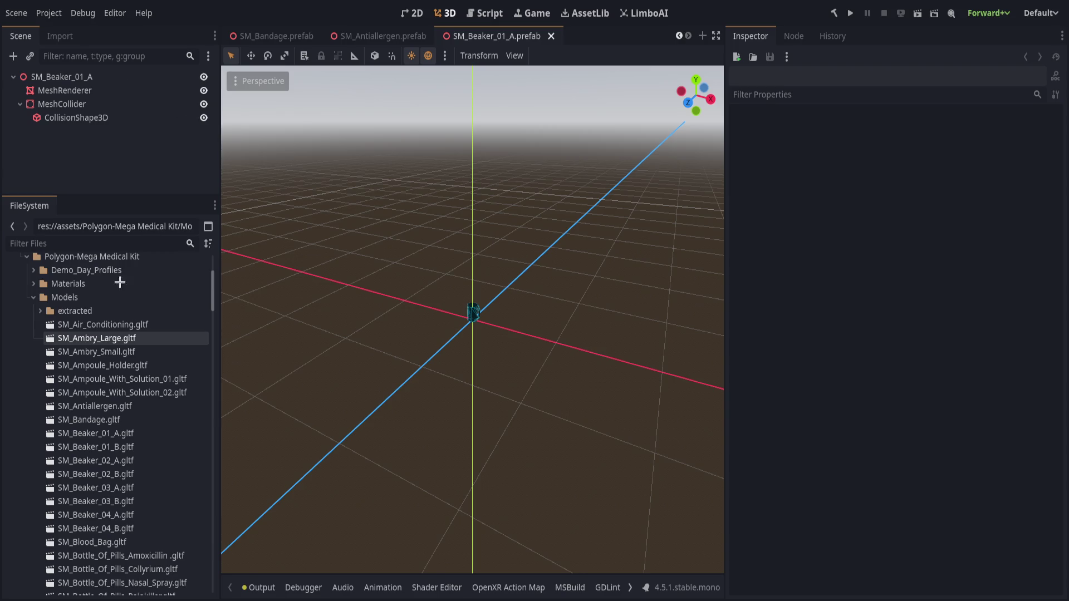
left_click(134, 351)
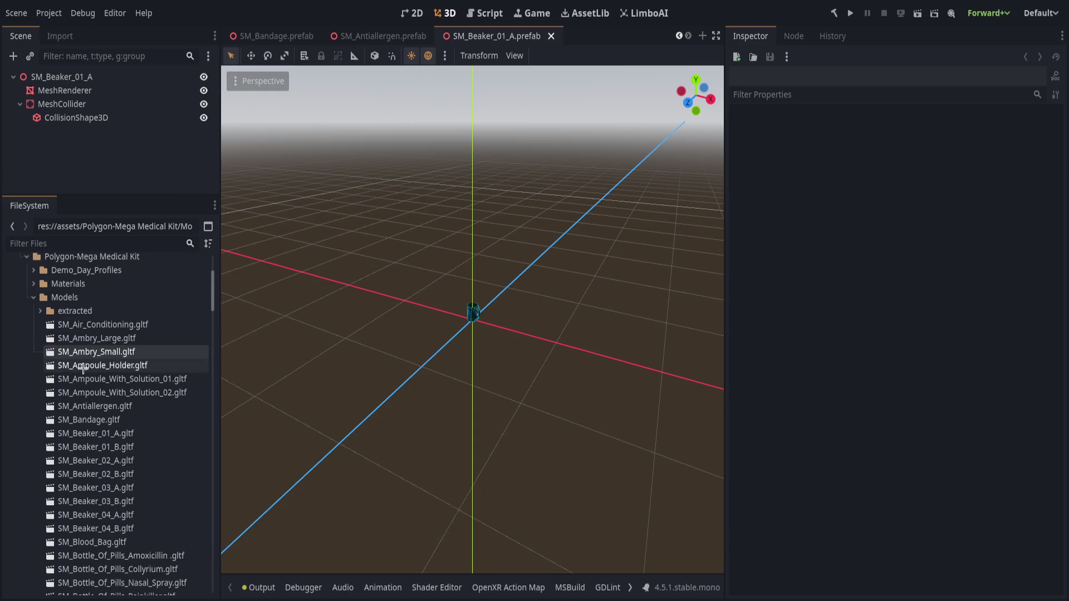
left_click(111, 366)
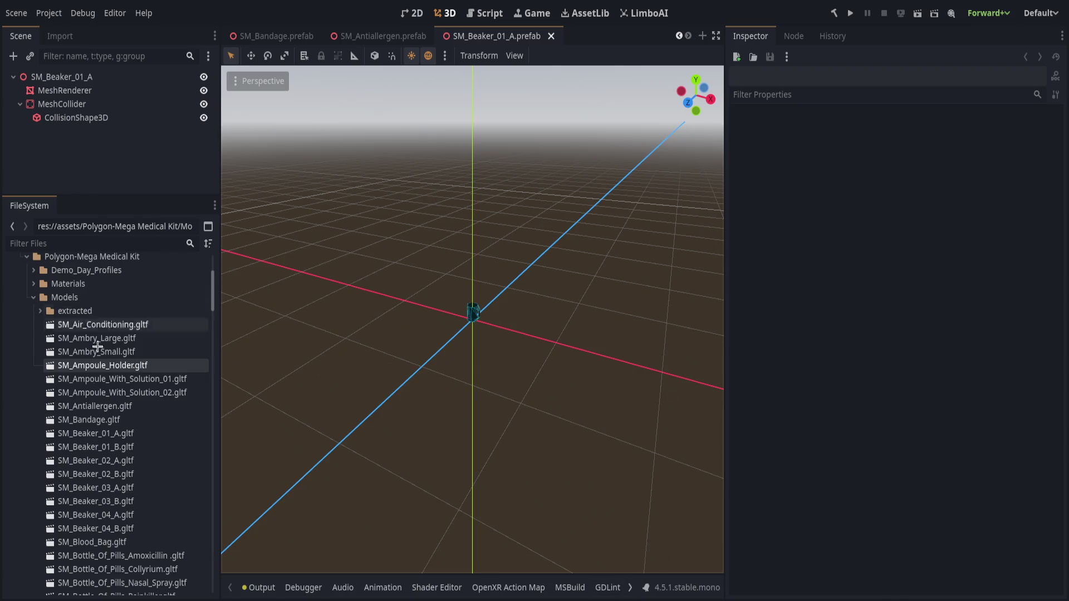
scroll(128, 345, "up", 3)
left_click(38, 396)
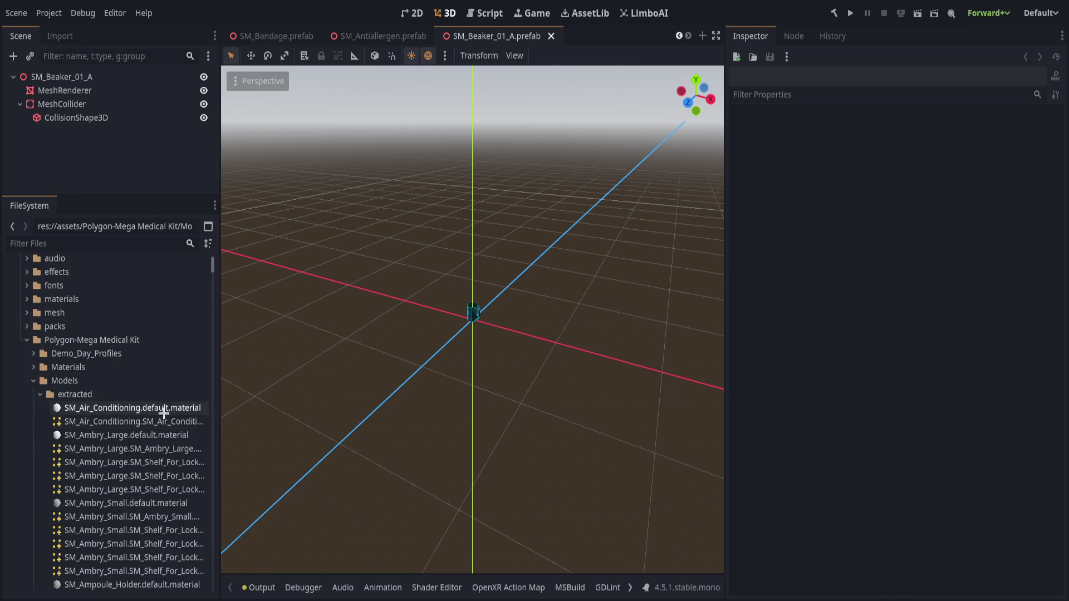
Inspect the air conditioning mesh's Surface 0 and its material.
left_click(162, 421)
left_click(764, 316)
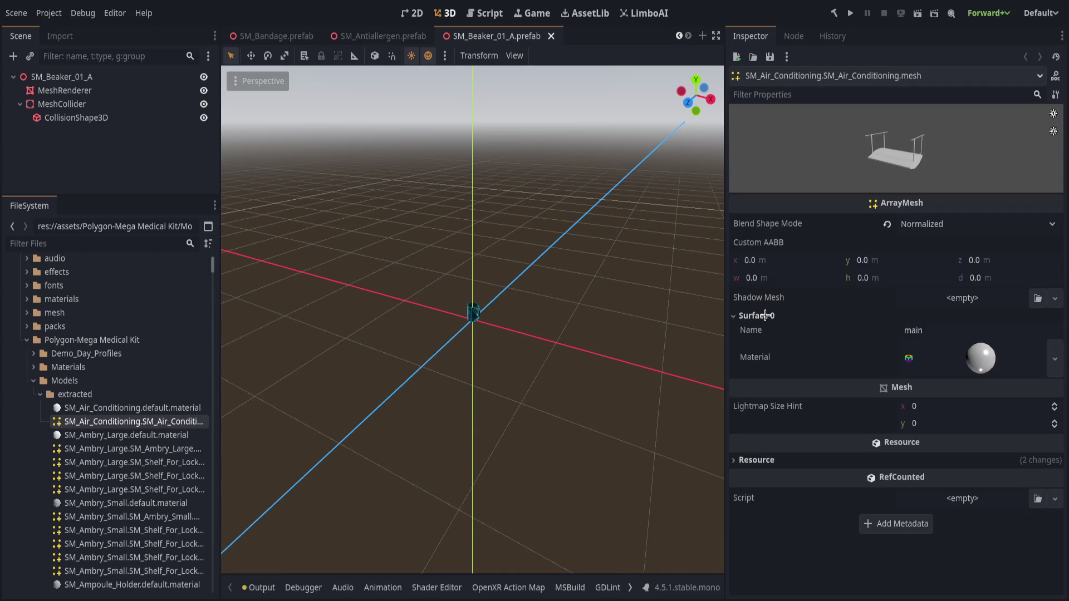
left_click(1001, 372)
left_click(975, 368)
Step through the SM_Ambry_Large, SM_Ambry_Small and locker shelf meshes.
left_click(128, 449)
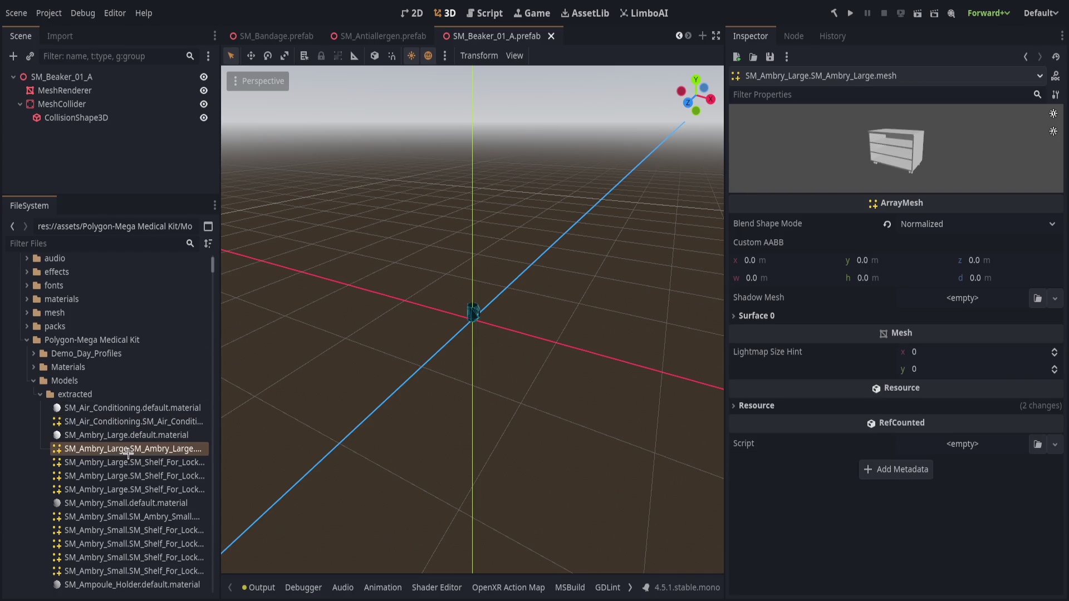
left_click(131, 461)
left_click(133, 476)
scroll(136, 462, "down", 3)
left_click(142, 448)
left_click(148, 476)
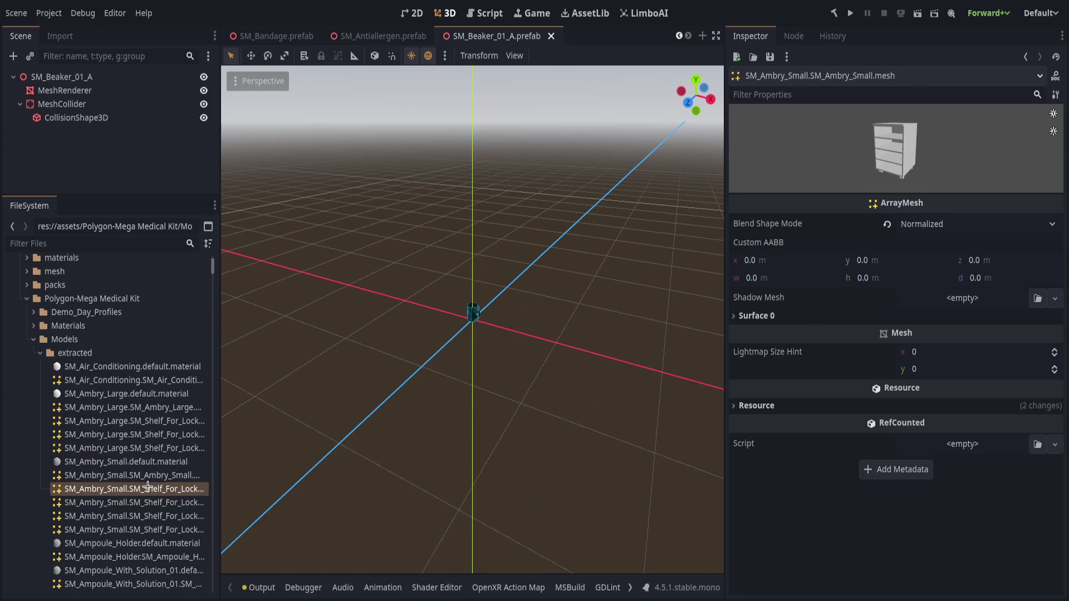
left_click(147, 488)
scroll(149, 487, "down", 3)
left_click(167, 377)
left_click(169, 391)
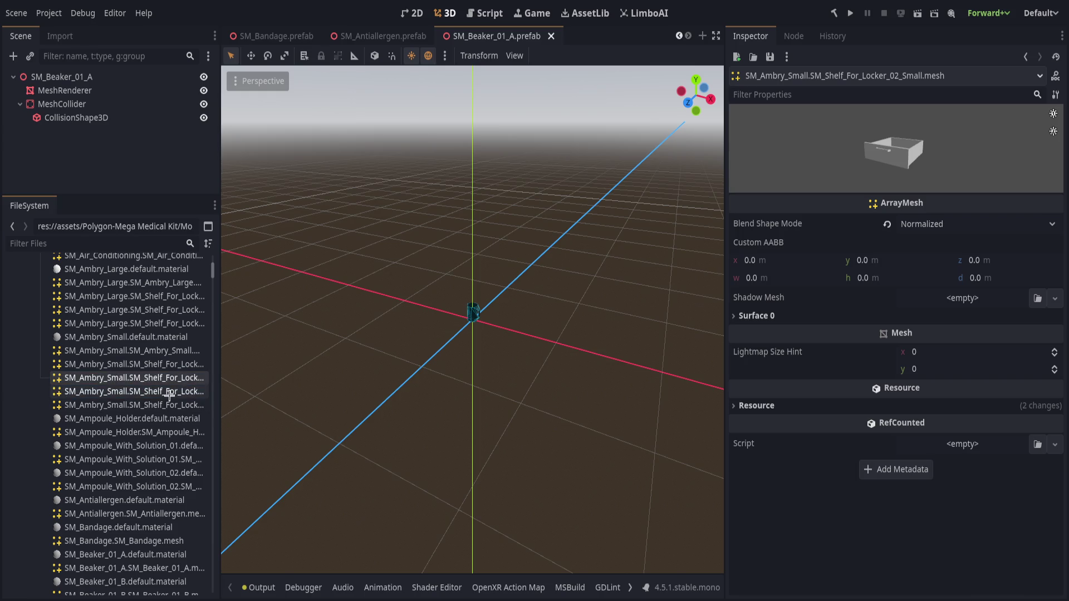
left_click(168, 405)
Inspect the SM_Ampoule_Holder mesh and the SM_Ampoule_With_Solution_01 mesh and materials.
left_click(160, 433)
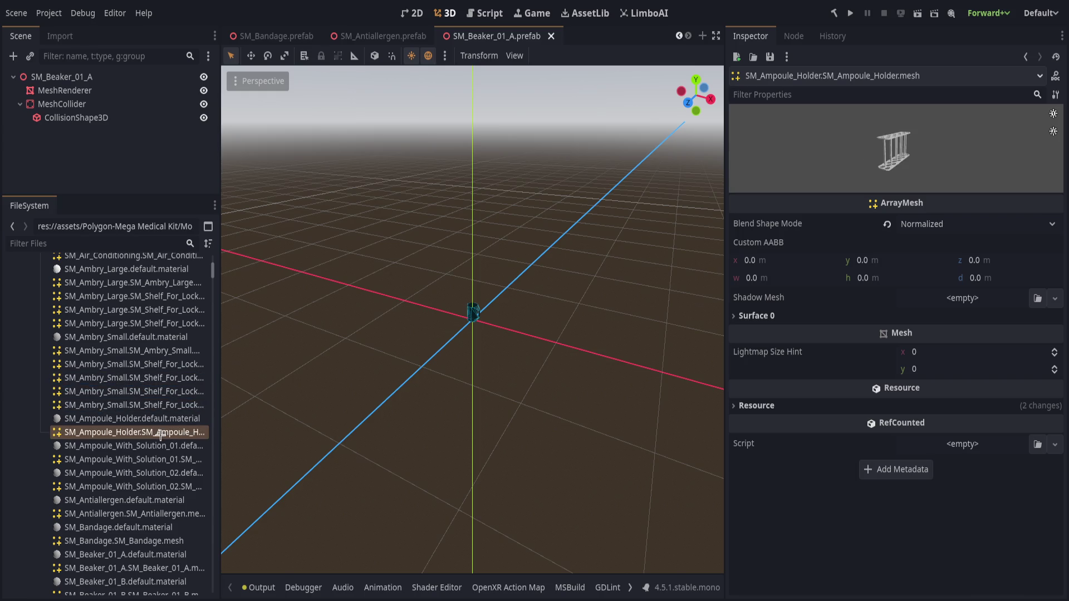
left_click(151, 446)
left_click(146, 459)
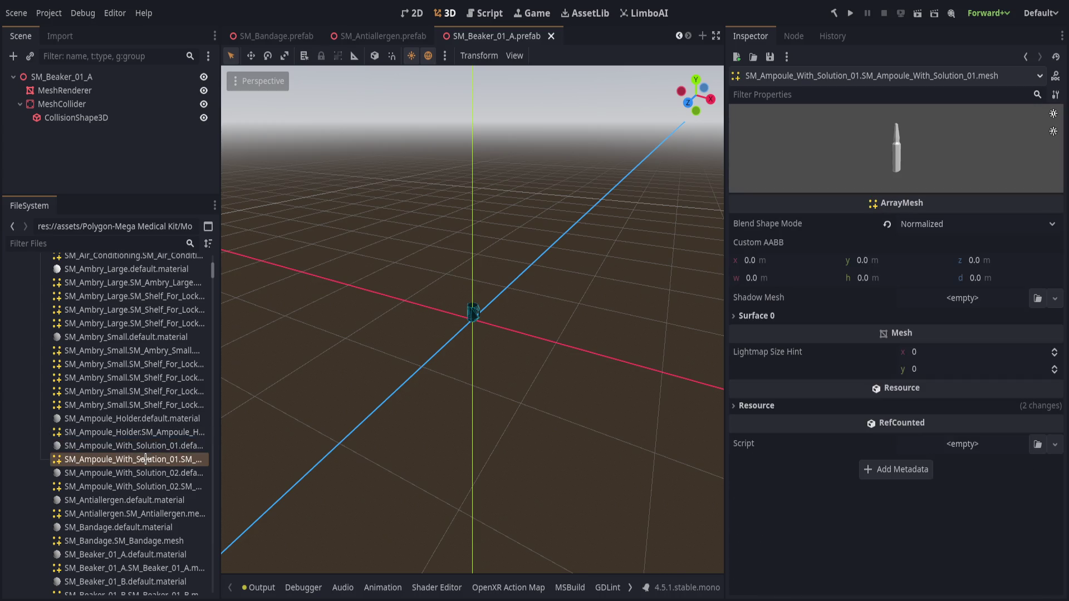
left_click(160, 446)
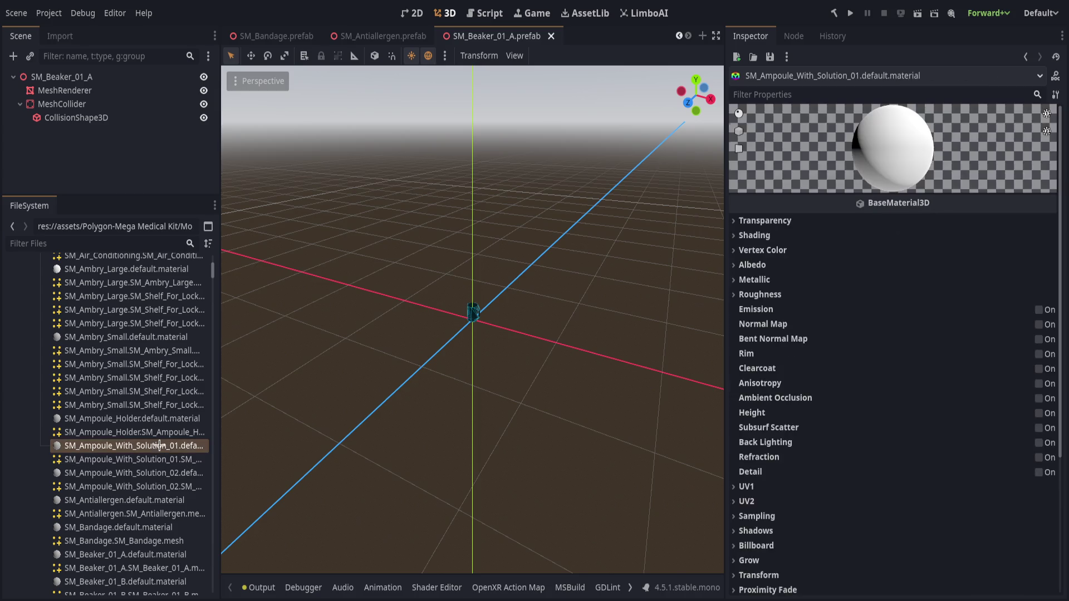
scroll(514, 348, "up", 10)
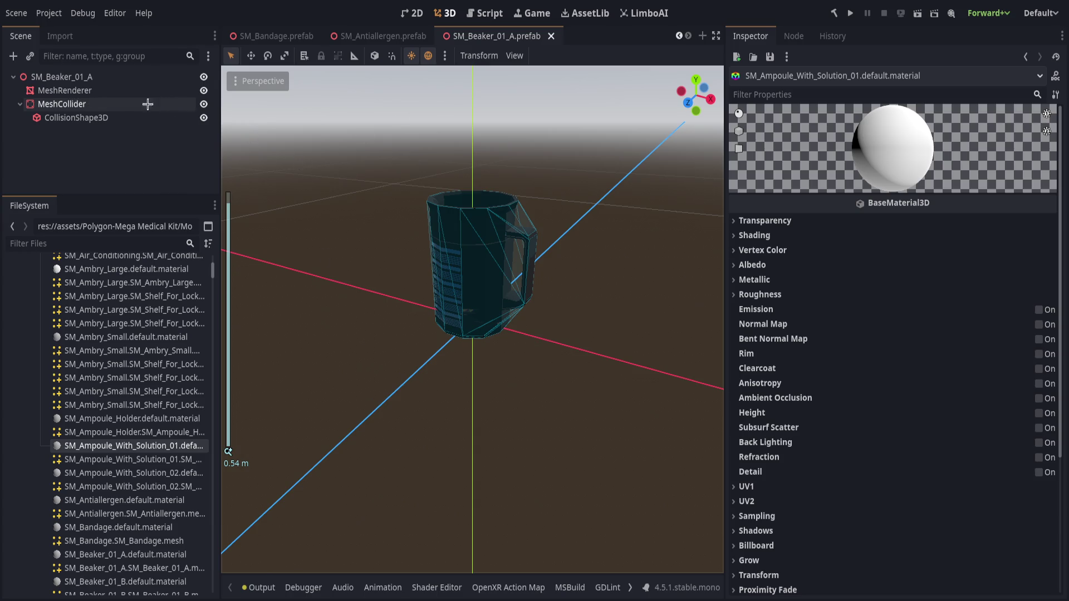
left_click(78, 90)
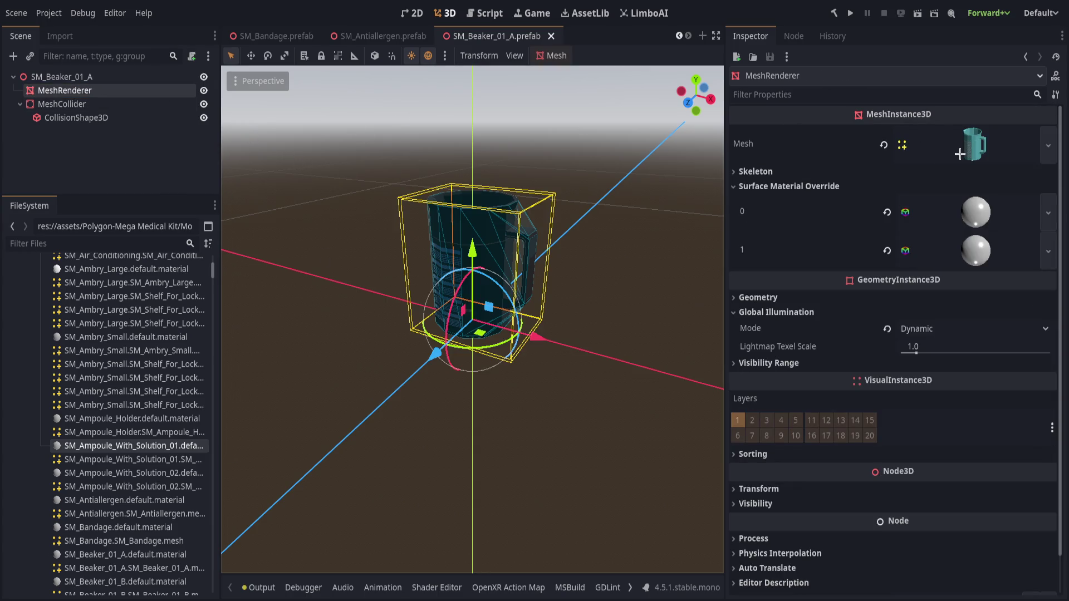
Inspect the beaker's mesh resource and the SM_Beaker_01_A, SM_Bandage and SM_Antiallergen meshes.
left_click(960, 154)
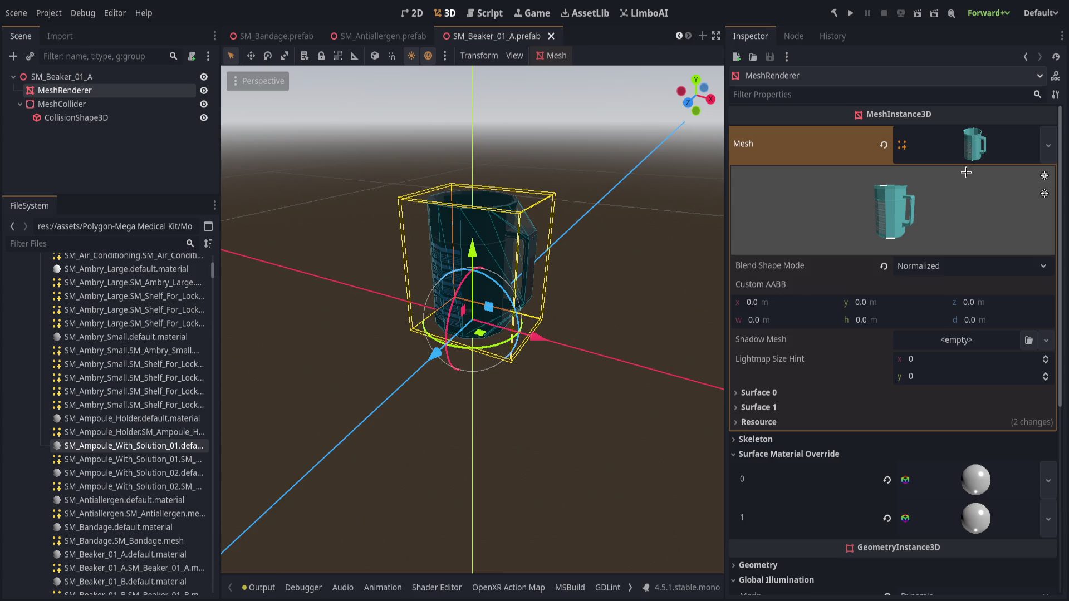
scroll(167, 501, "down", 3)
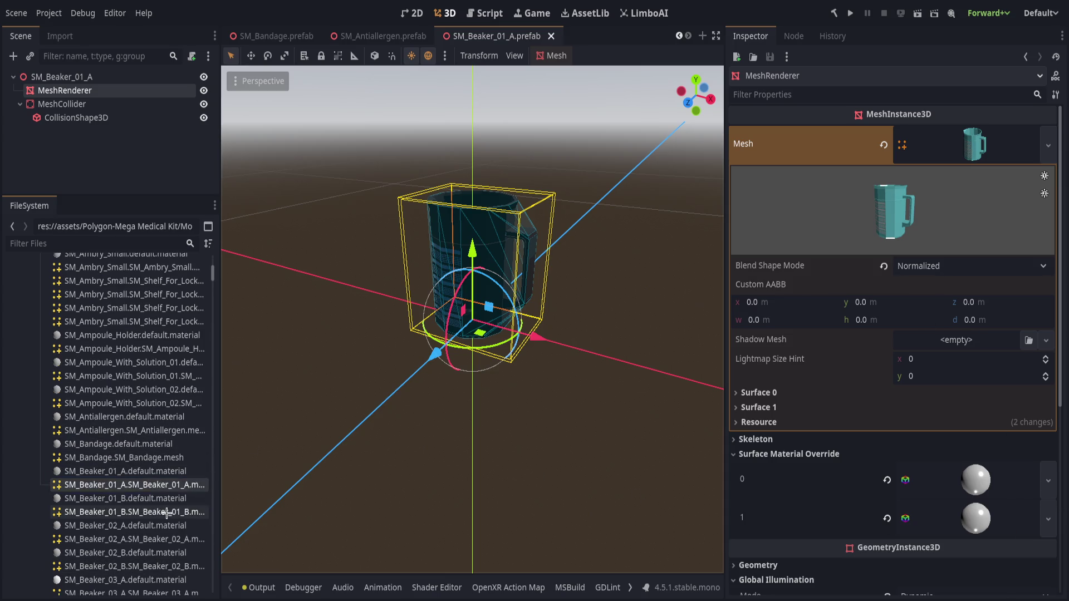
left_click(170, 487)
left_click(167, 458)
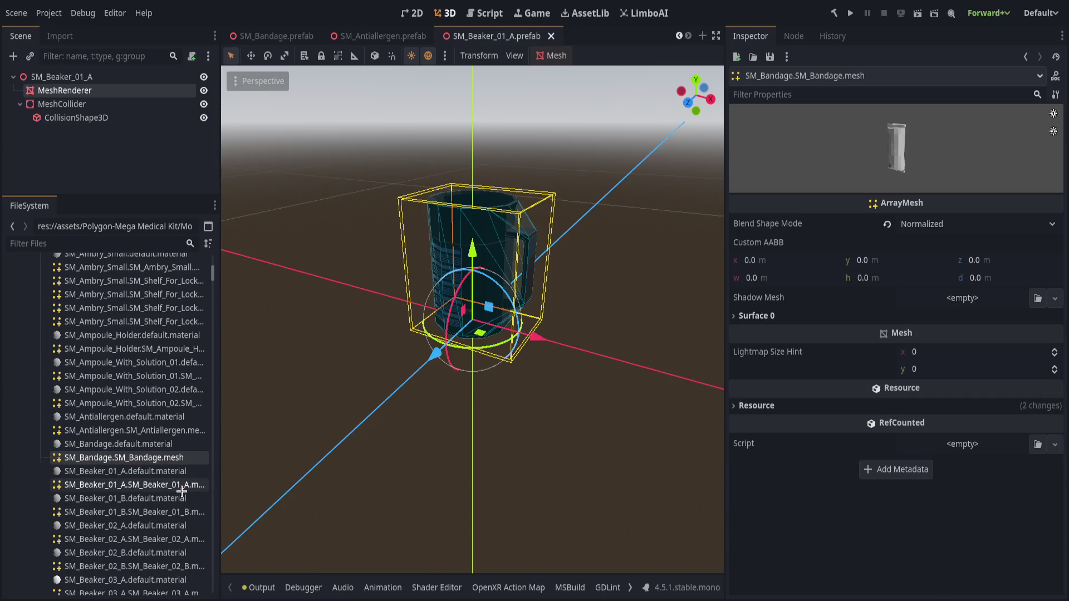
left_click(182, 488)
left_click(167, 458)
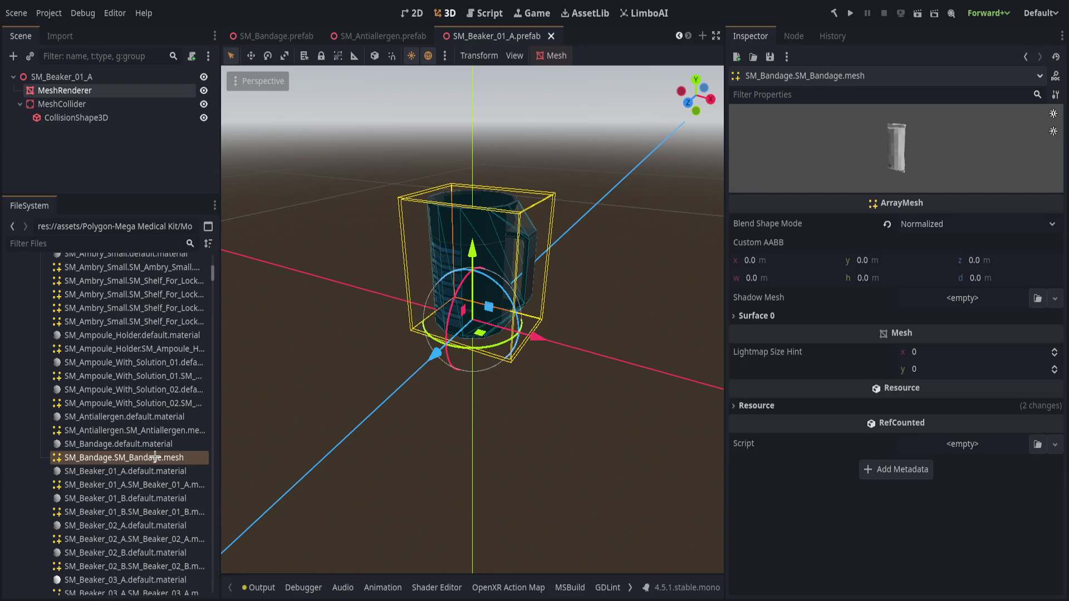
left_click(155, 431)
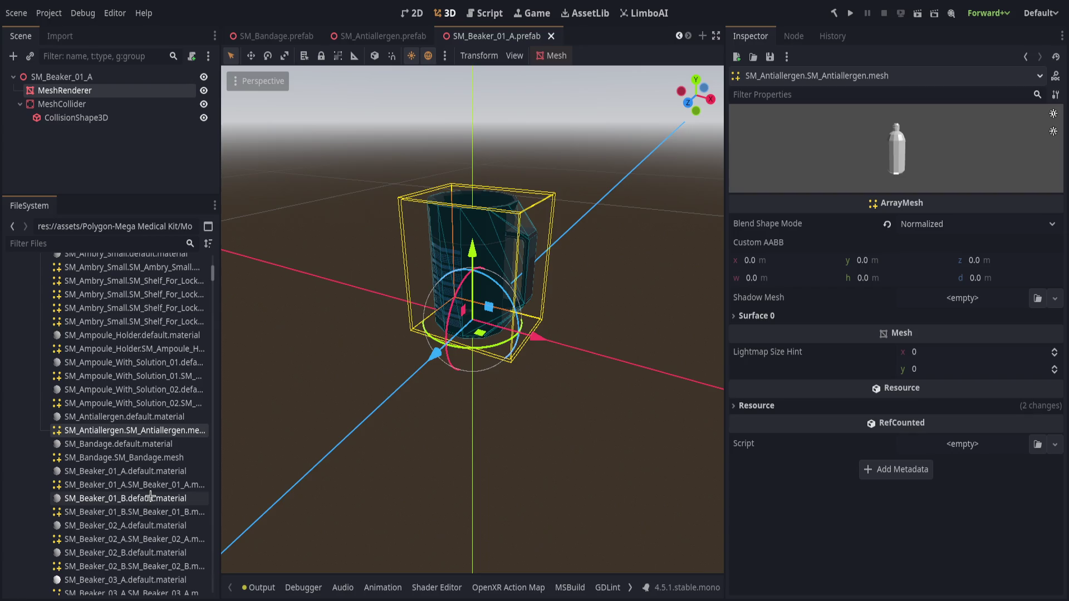
Inspect the SM_Beaker_01_B material and mesh and the SM_Beaker_02_A and 02_B meshes.
left_click(151, 497)
left_click(146, 513)
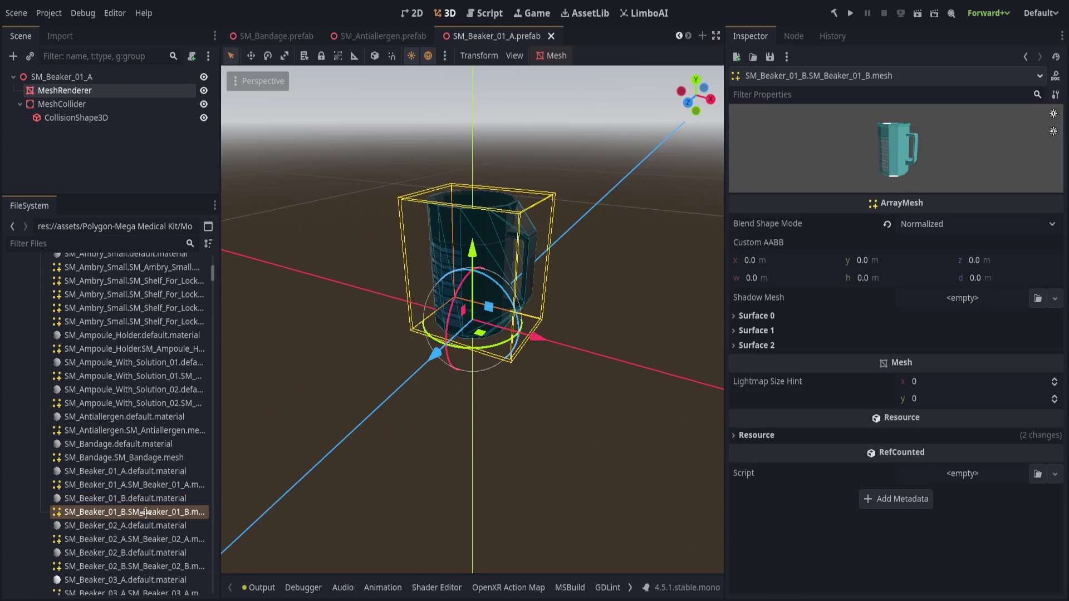
scroll(145, 512, "down", 1)
left_click(142, 497)
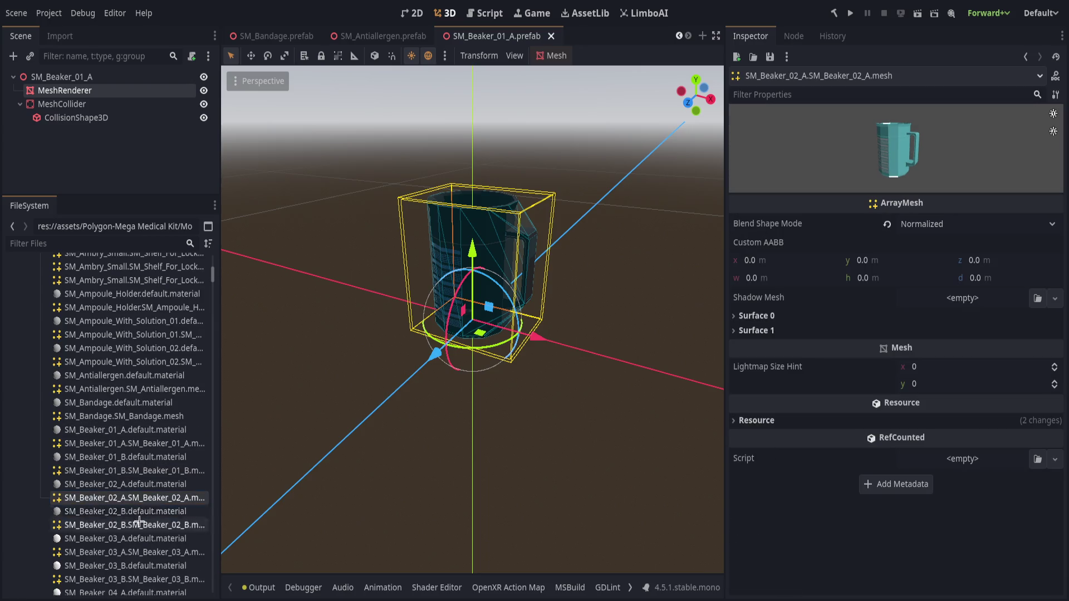
left_click(140, 523)
scroll(138, 512, "down", 10)
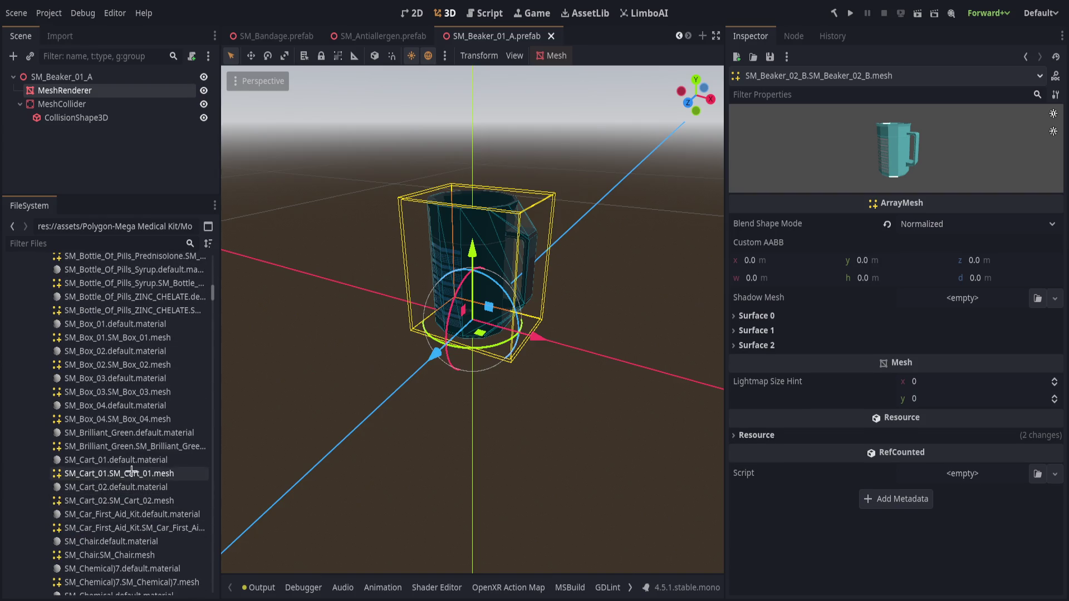
Try adding the SM_Cart_01 mesh, undo it, then add the SM_Pills_01 mesh and frame it.
left_click(131, 472)
mouse_move(131, 473)
left_mouse_down()
mouse_move(490, 406)
mouse_move(441, 242)
mouse_move(430, 278)
mouse_move(396, 272)
left_mouse_up()
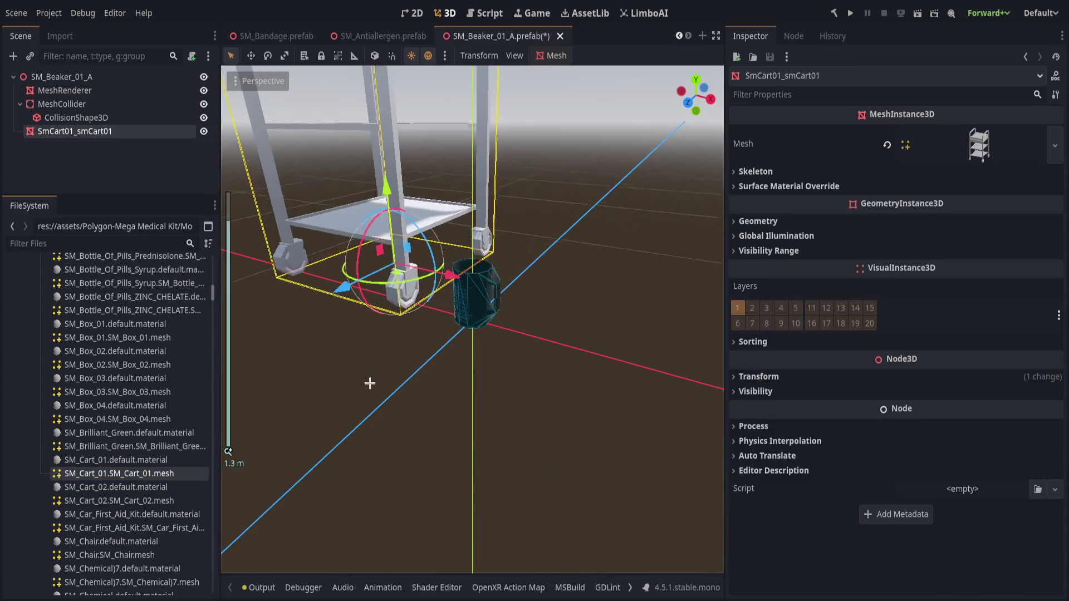
key("ctrl+z")
key("ctrl+z")
scroll(133, 390, "down", 5)
left_click_drag(213, 302, 211, 409)
mouse_move(131, 432)
left_mouse_down()
mouse_move(410, 334)
mouse_move(467, 413)
left_mouse_up()
key("f")
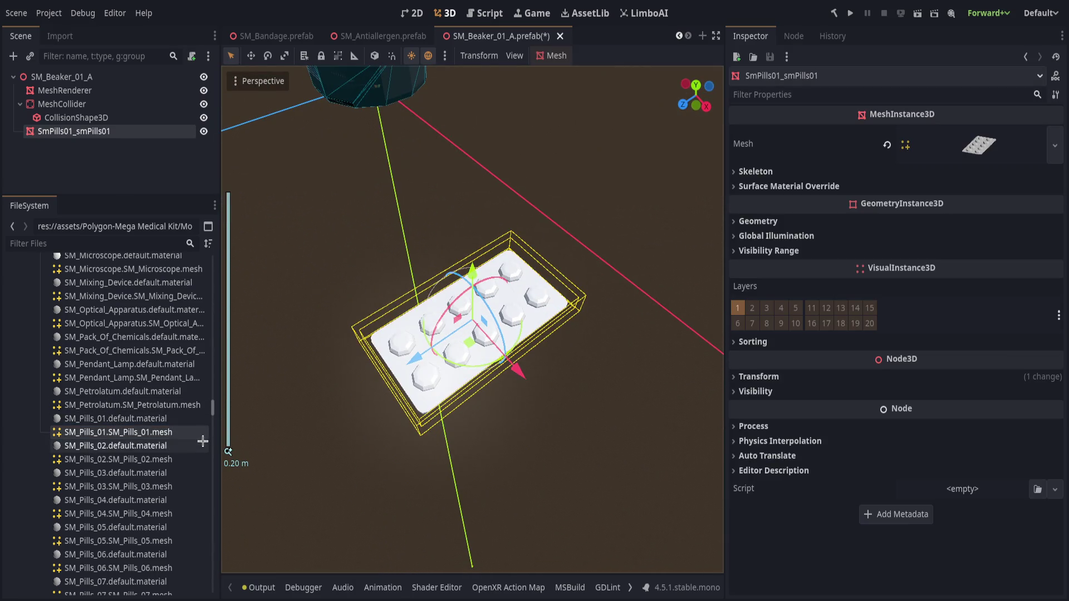
left_click_drag(212, 408, 197, 569)
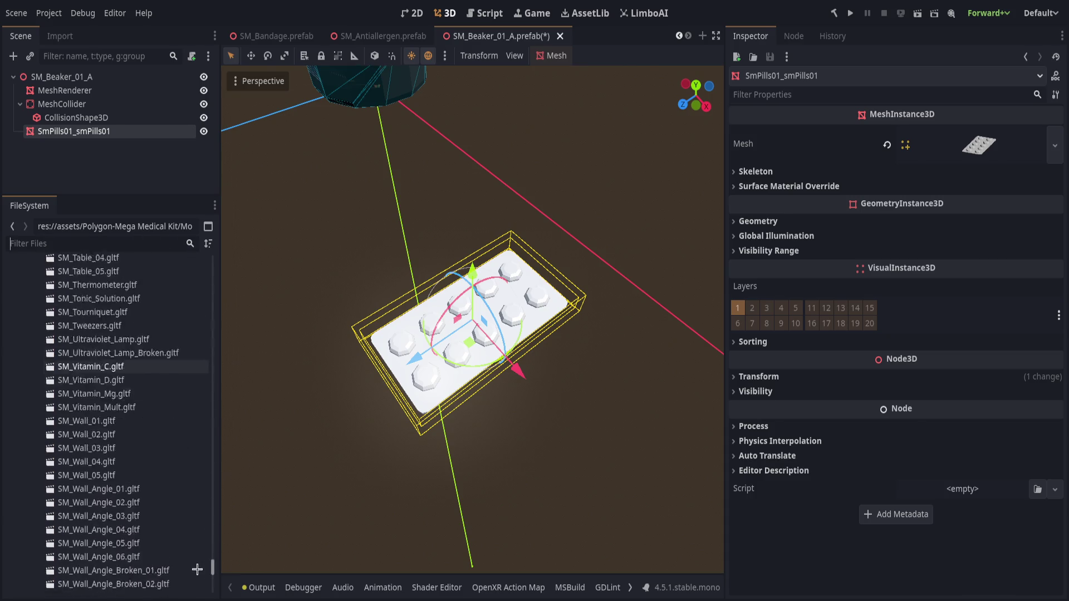
scroll(197, 569, "down", 5)
Add the SM_Wall_Broken_02 and SM_Wheelchair models, undoing an accidental SM_Wall_Broken_04.
left_click_drag(100, 413, 392, 487)
scroll(392, 487, "down", 10)
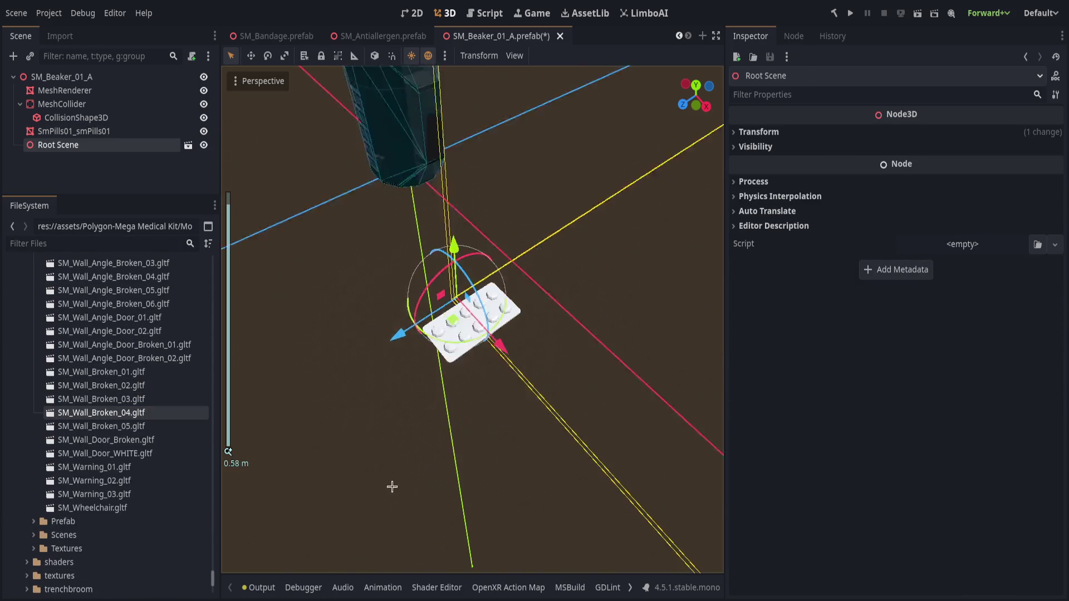
scroll(392, 487, "down", 5)
key("ctrl+z")
mouse_move(100, 385)
left_mouse_down()
mouse_move(365, 369)
mouse_move(560, 339)
left_mouse_up()
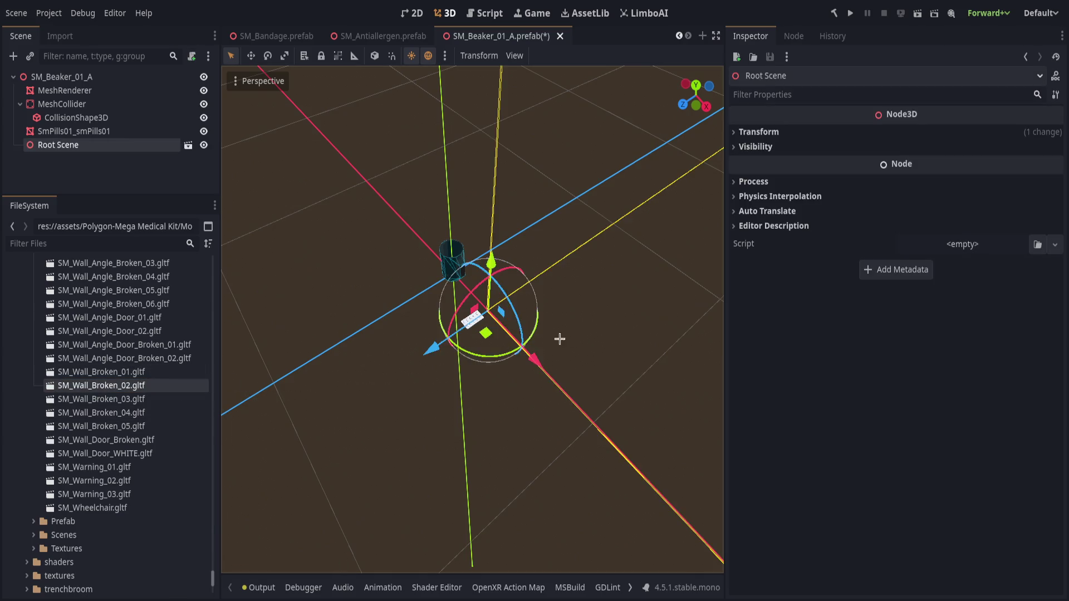
scroll(604, 356, "down", 15)
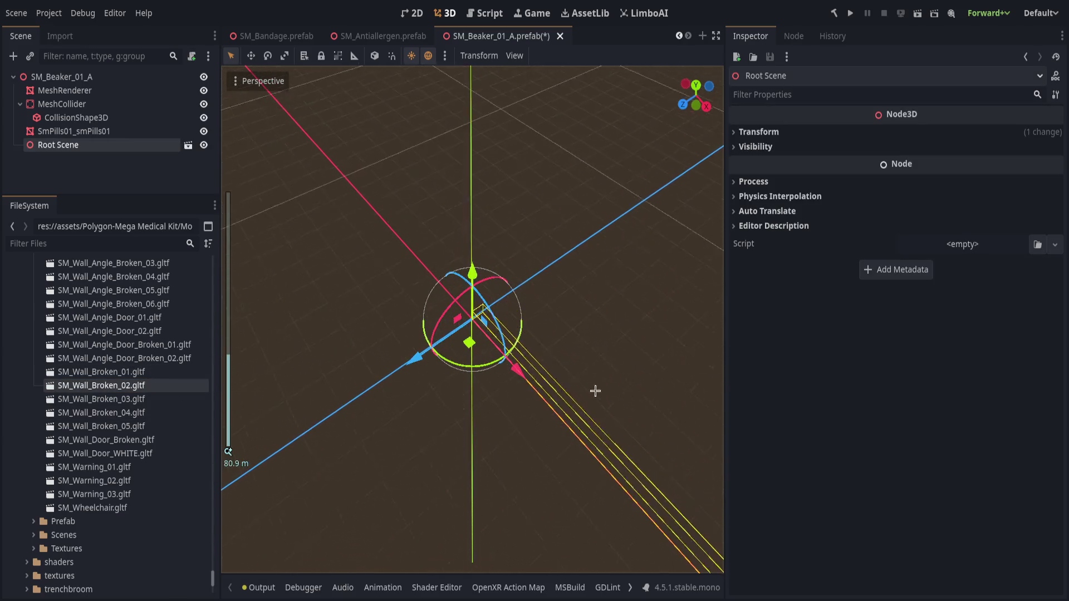
scroll(595, 392, "up", 6)
scroll(500, 272, "up", 8)
scroll(565, 268, "down", 10)
scroll(146, 401, "down", 3)
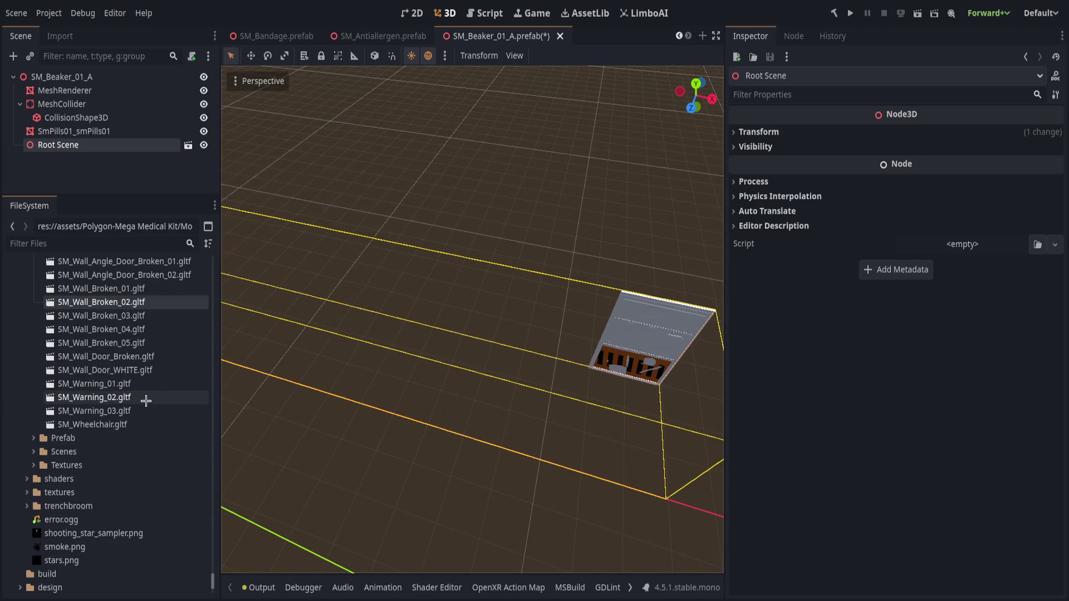
mouse_move(143, 423)
left_mouse_down()
mouse_move(319, 358)
mouse_move(428, 283)
left_mouse_up()
scroll(407, 496, "down", 5)
scroll(407, 497, "down", 3)
Place the SM_Air_Conditioning, SM_Ambry_Large and SM_Ampoule_Holder prefabs from the Prefab folder.
left_click(34, 438)
mouse_move(41, 446)
left_mouse_down()
mouse_move(394, 362)
mouse_move(379, 335)
left_mouse_up()
scroll(362, 398, "down", 5)
scroll(361, 399, "up", 5)
mouse_move(106, 465)
left_mouse_down()
mouse_move(394, 342)
mouse_move(372, 388)
left_mouse_up()
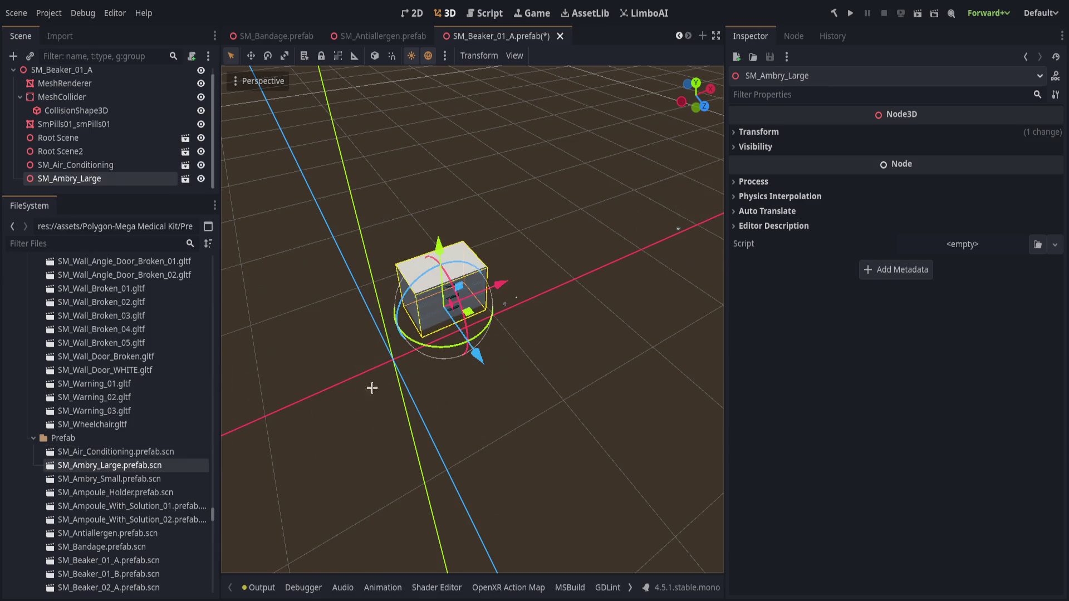
scroll(371, 388, "down", 2)
mouse_move(111, 492)
left_mouse_down()
mouse_move(430, 428)
mouse_move(501, 323)
left_mouse_up()
scroll(420, 469, "up", 2)
scroll(420, 469, "up", 10)
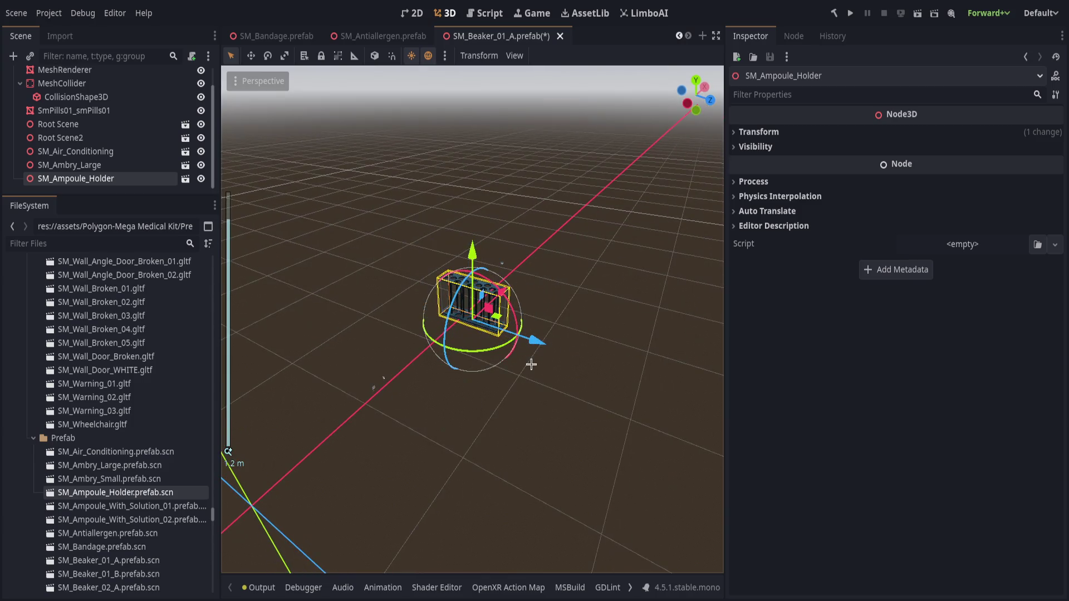
Open SM_Ampoule_Holder.prefab and inspect its MeshRenderer's surface 0 override material.
left_click(87, 489)
double_click(128, 493)
left_click(60, 91)
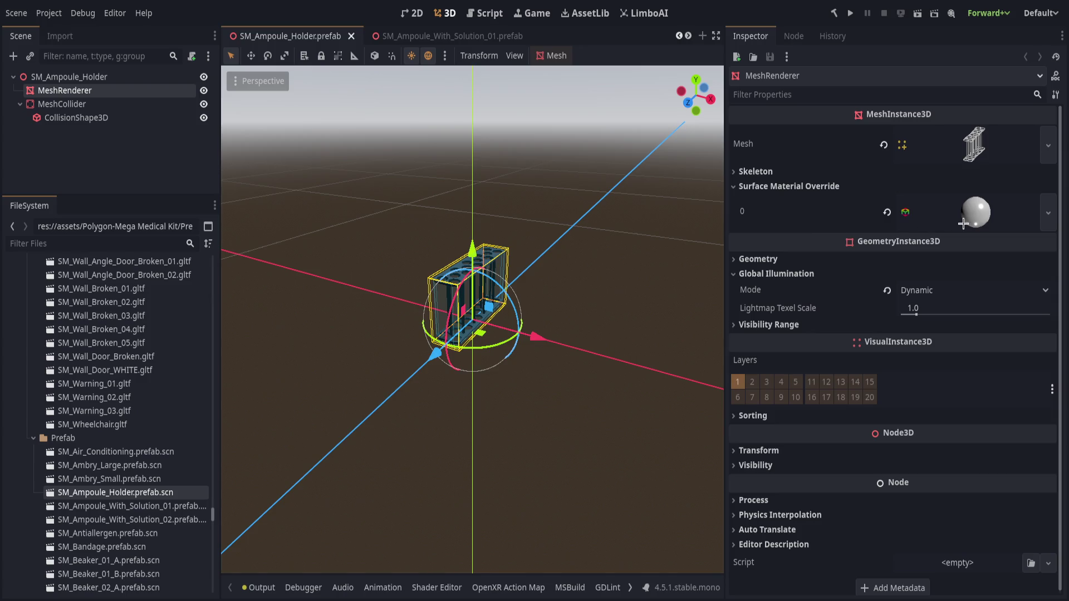
left_click(958, 223)
left_click_drag(874, 283, 839, 365)
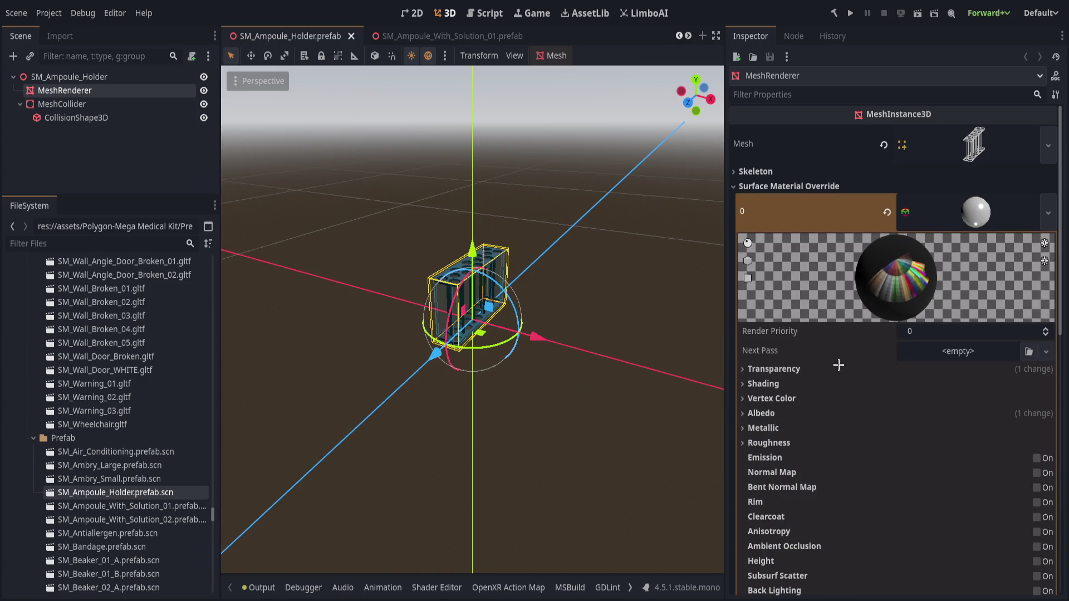
left_click(967, 215)
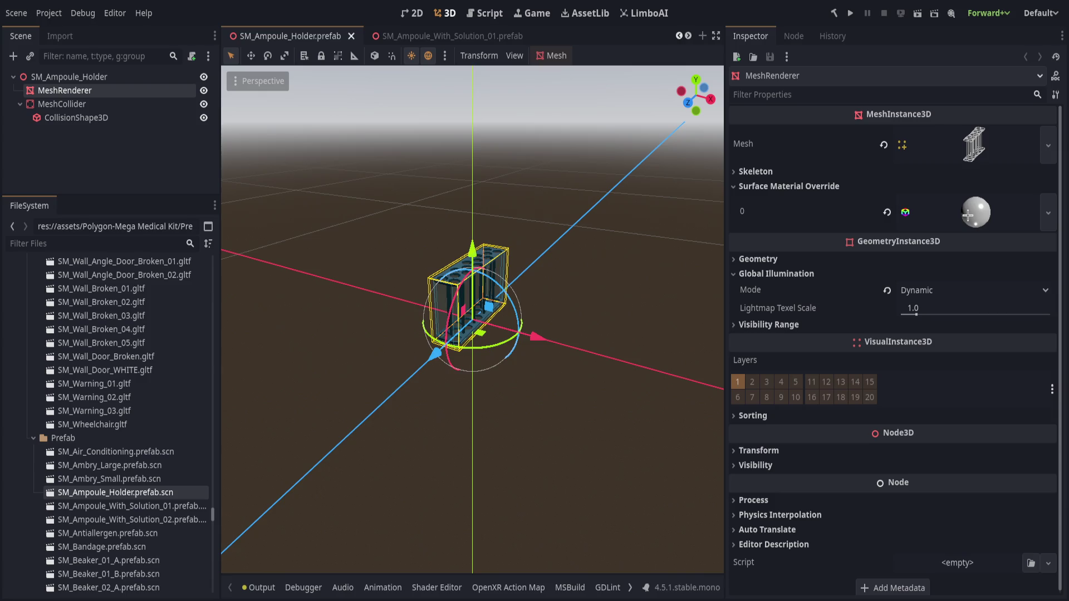
Inspect the MeshRenderer mesh resource's Surface 0 material details, then collapse them.
left_click(1009, 151)
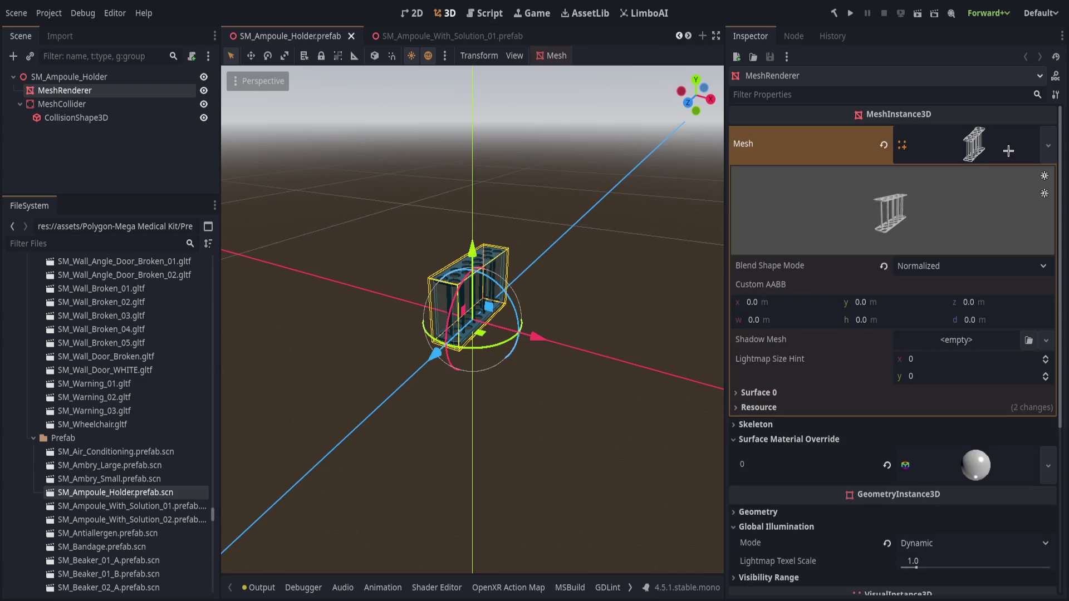
left_click(744, 394)
left_click(1008, 430)
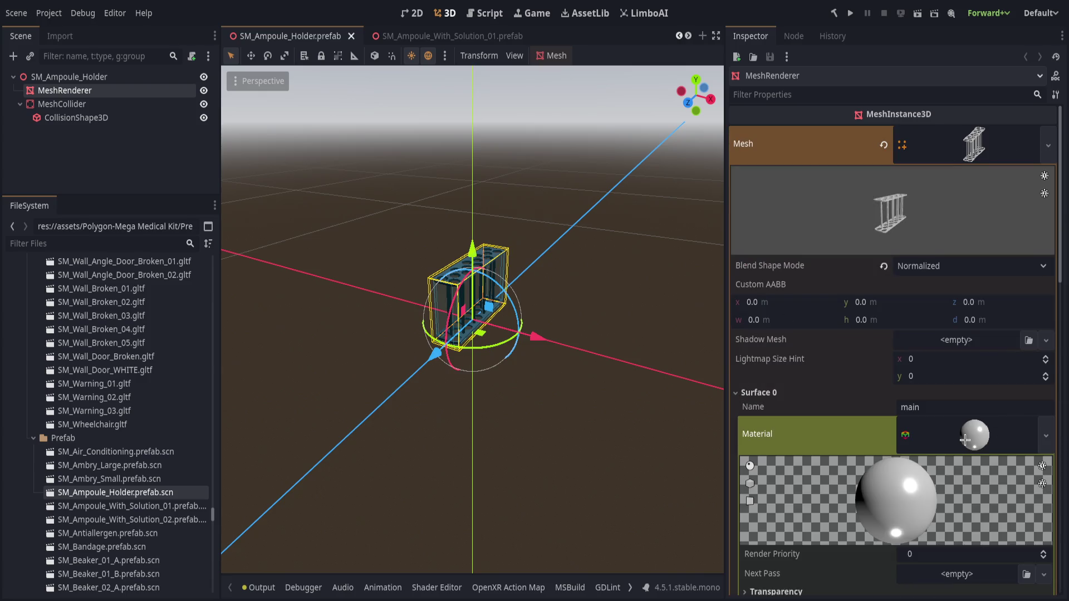
left_click(974, 143)
scroll(806, 441, "up", 5)
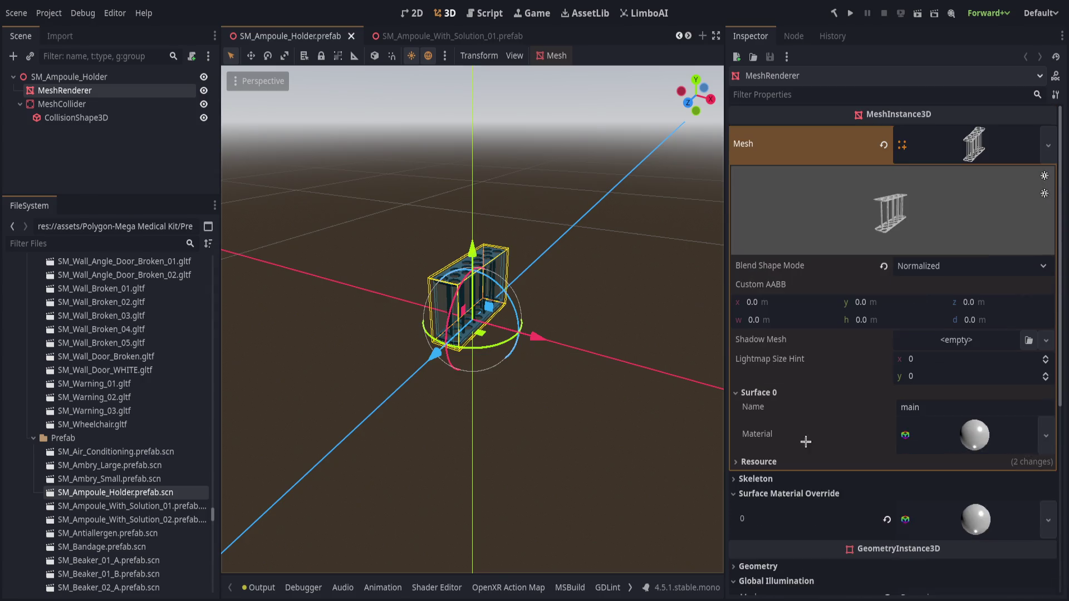
left_click(974, 144)
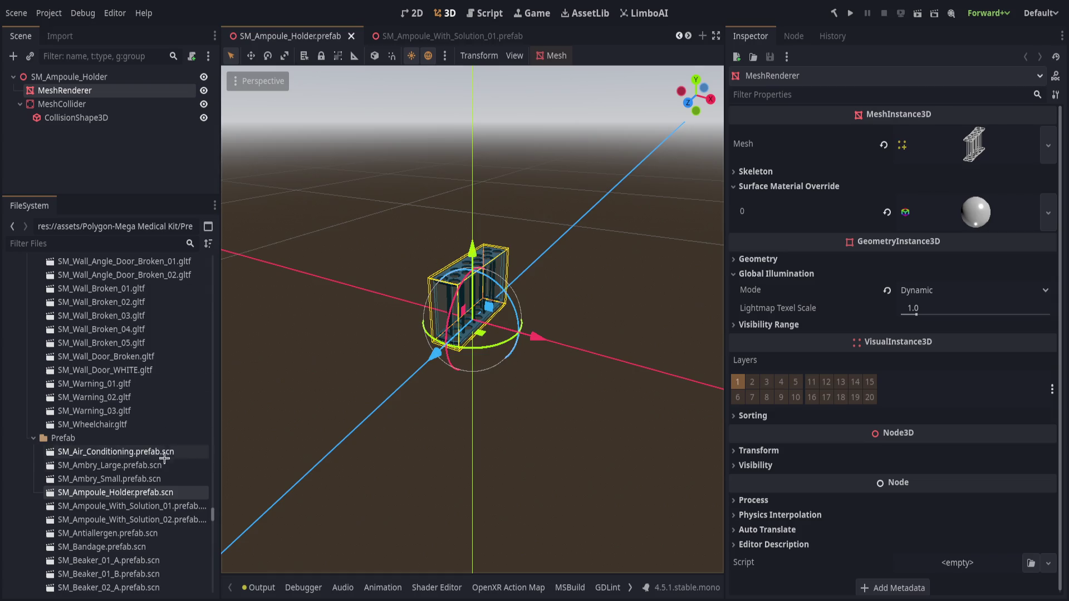
Drag a model file from FileSystem into the SM_Ampoule_Holder scene tree.
scroll(131, 439, "up", 5)
scroll(131, 439, "up", 10)
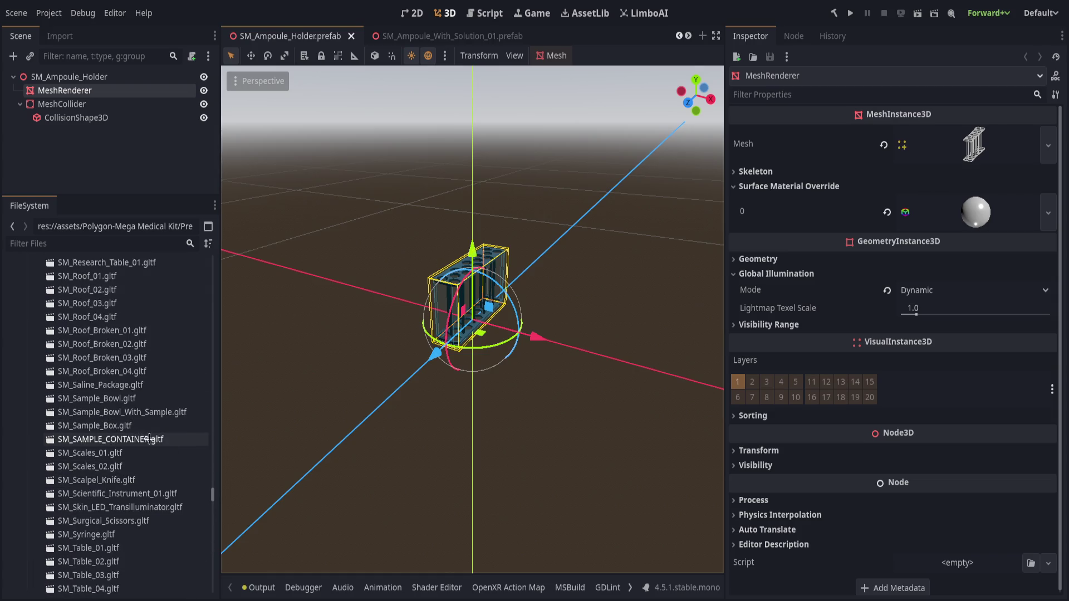
left_click_drag(211, 495, 210, 458)
scroll(211, 458, "up", 3)
mouse_move(85, 339)
left_mouse_down()
mouse_move(98, 127)
mouse_move(90, 78)
left_mouse_up()
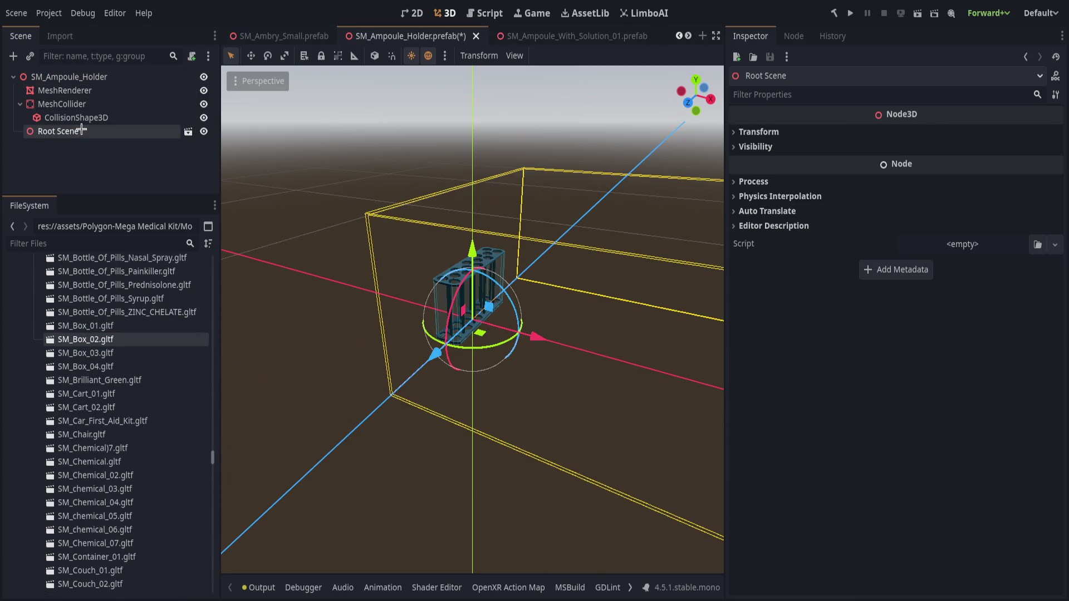
Select the added SM_Box_02 node and inspect its mesh details.
left_click(104, 146)
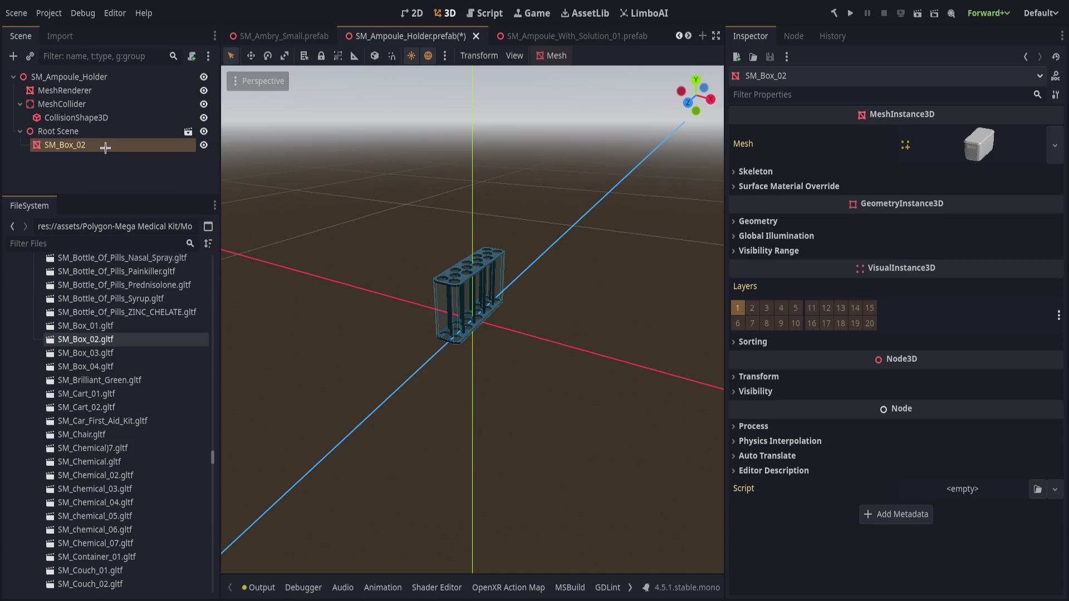
left_click(999, 146)
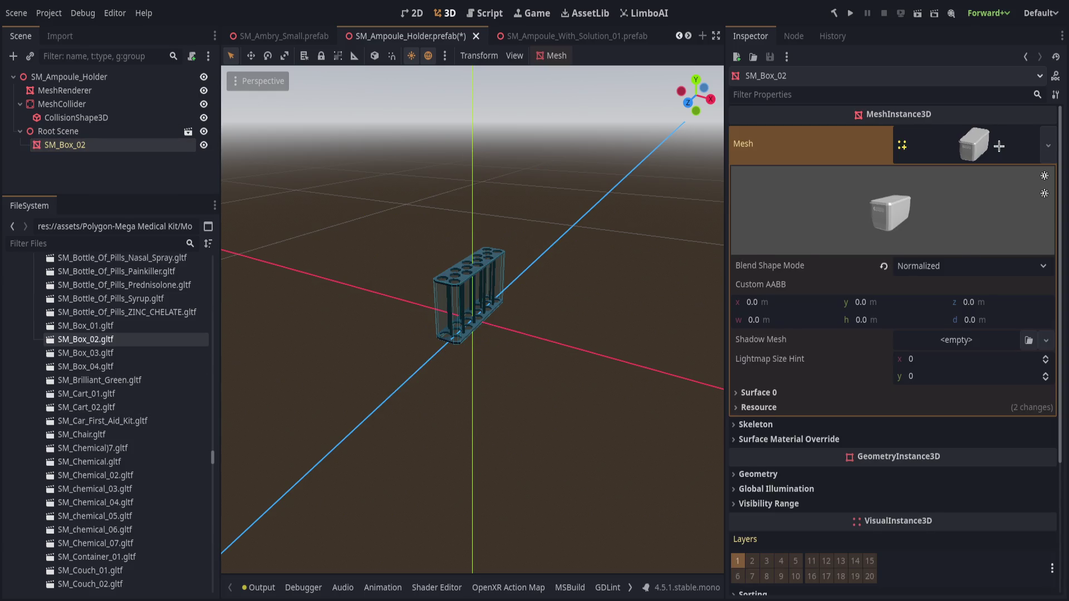
left_click(999, 145)
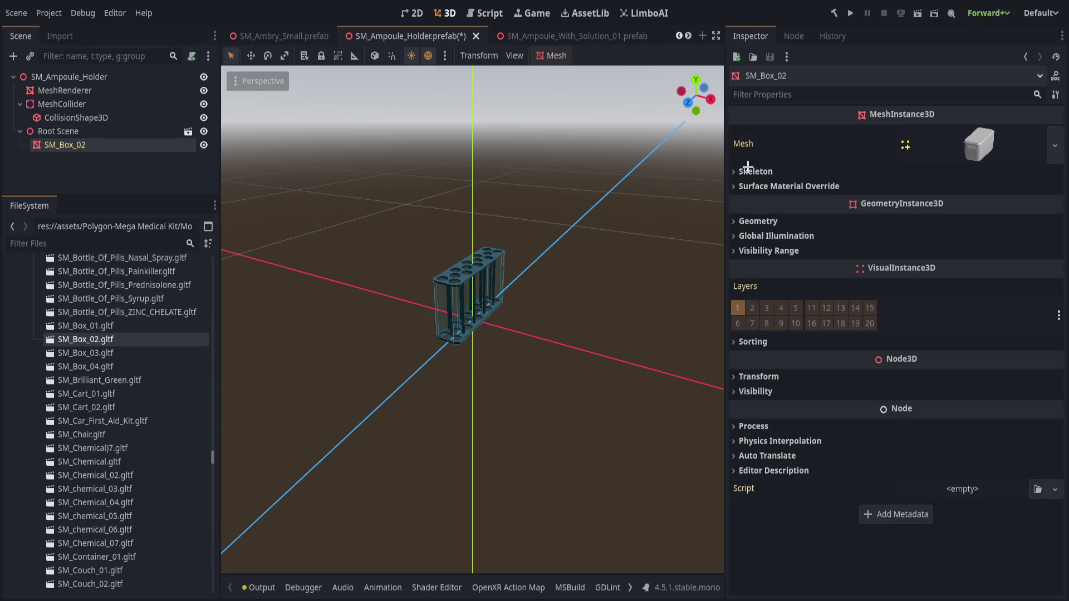
left_click(65, 144)
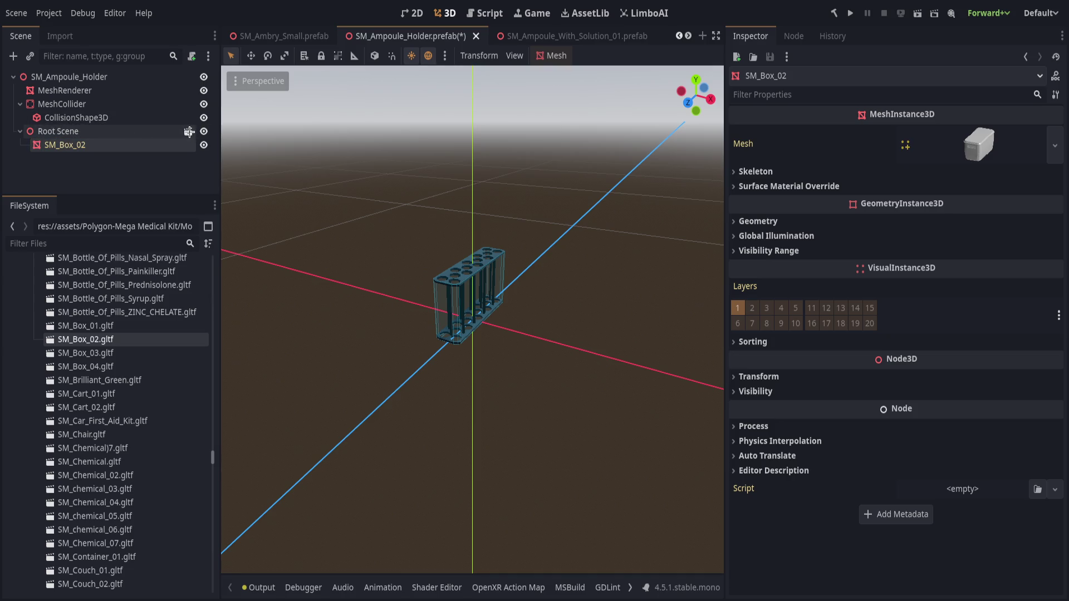
Add the SM_Box_03 model under SM_Ampoule_Holder and inspect its mesh resource.
left_click(93, 339)
mouse_move(89, 353)
left_mouse_down()
mouse_move(131, 334)
mouse_move(81, 78)
mouse_move(63, 78)
left_mouse_up()
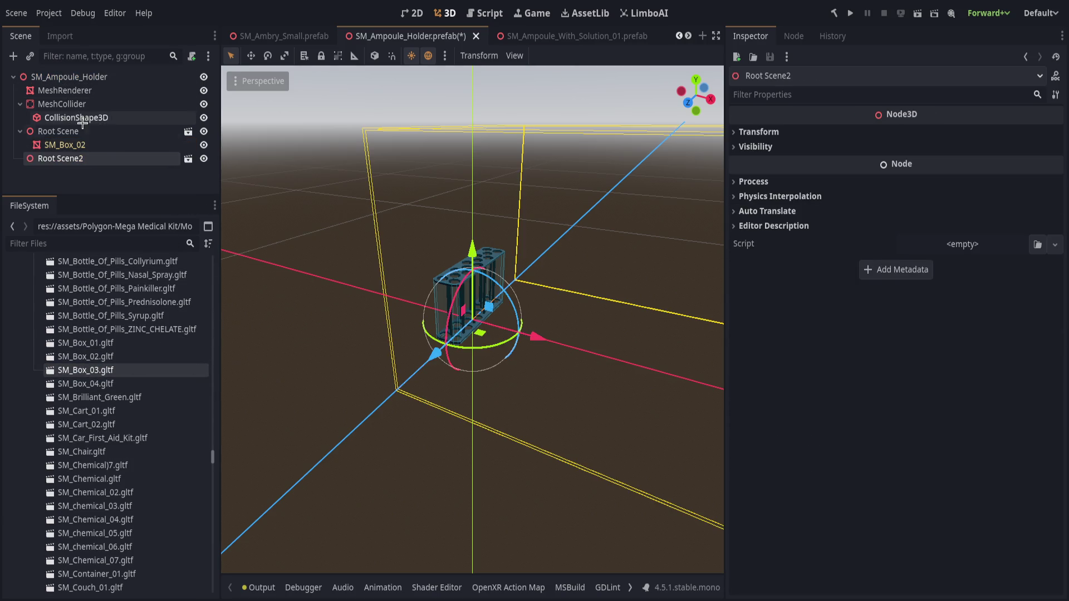
left_click(98, 171)
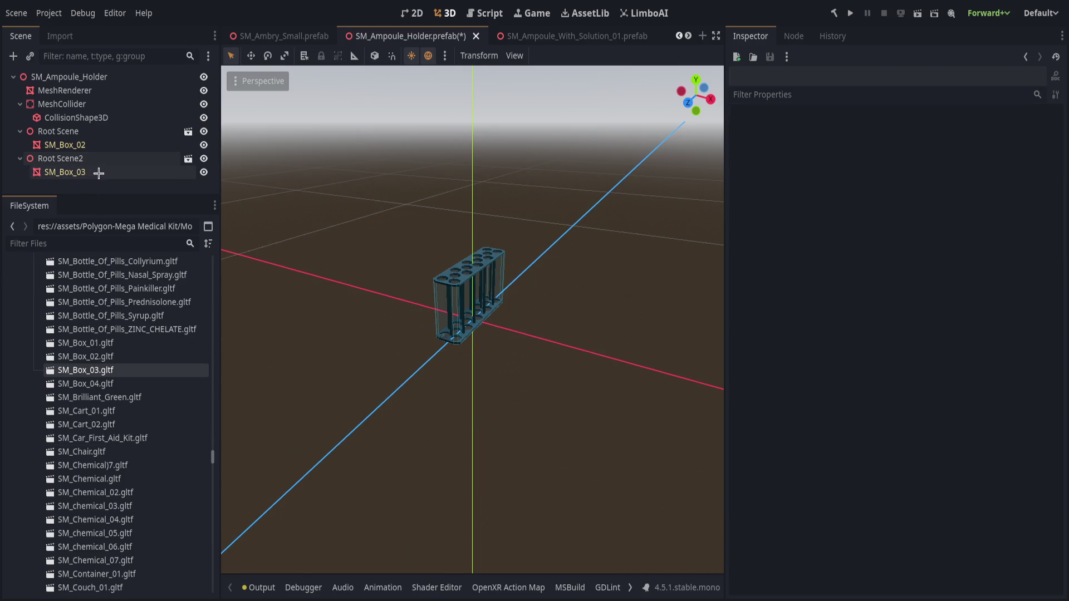
left_click(971, 142)
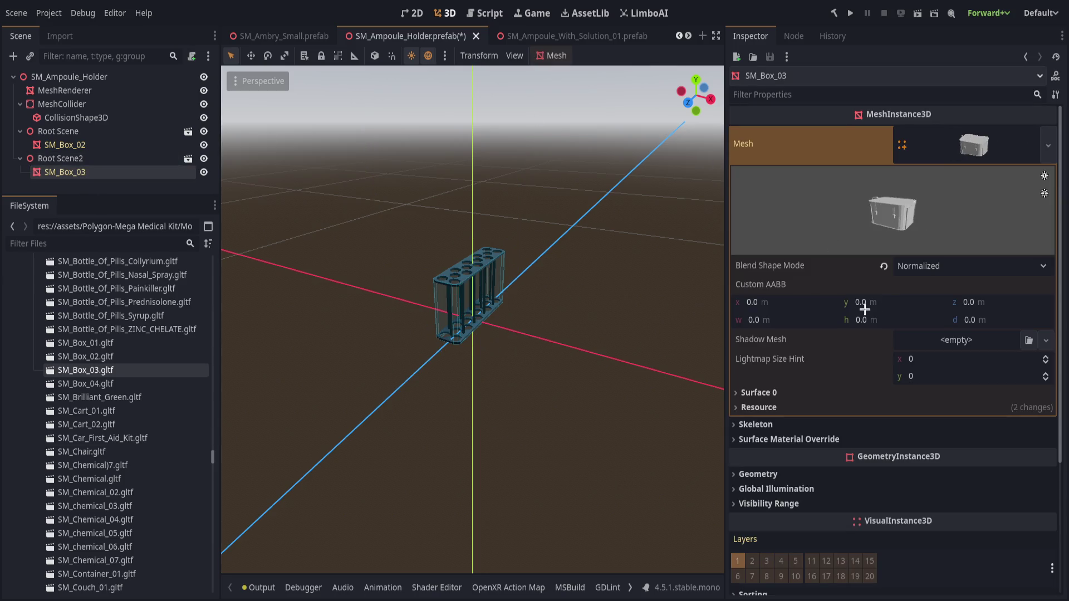
left_click(957, 140)
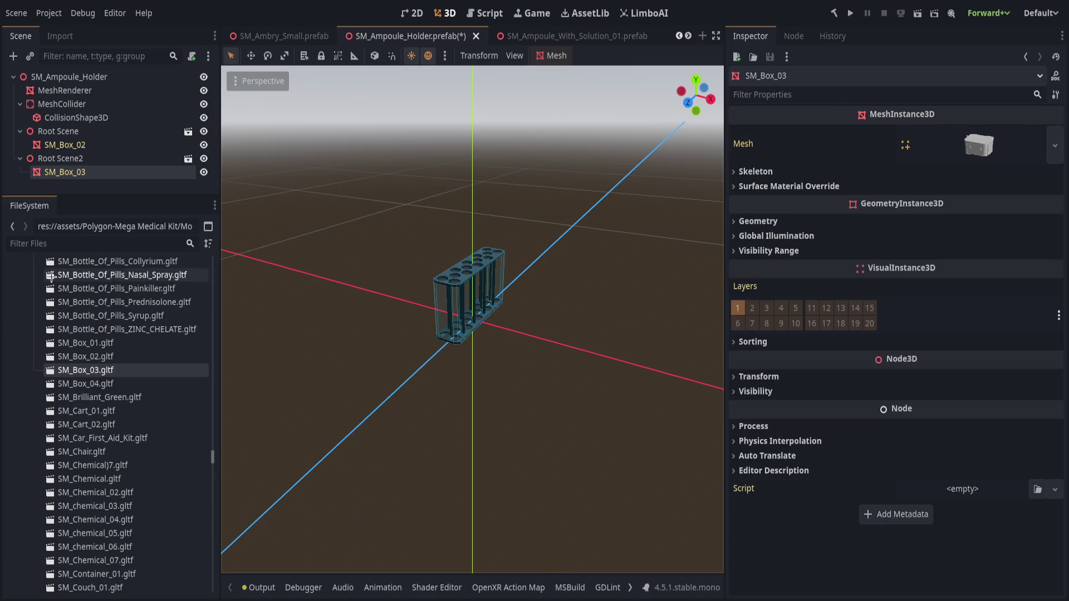
Place the SM_Chair model in the viewport and frame the view on it.
left_click_drag(78, 452, 403, 284)
scroll(404, 285, "down", 5)
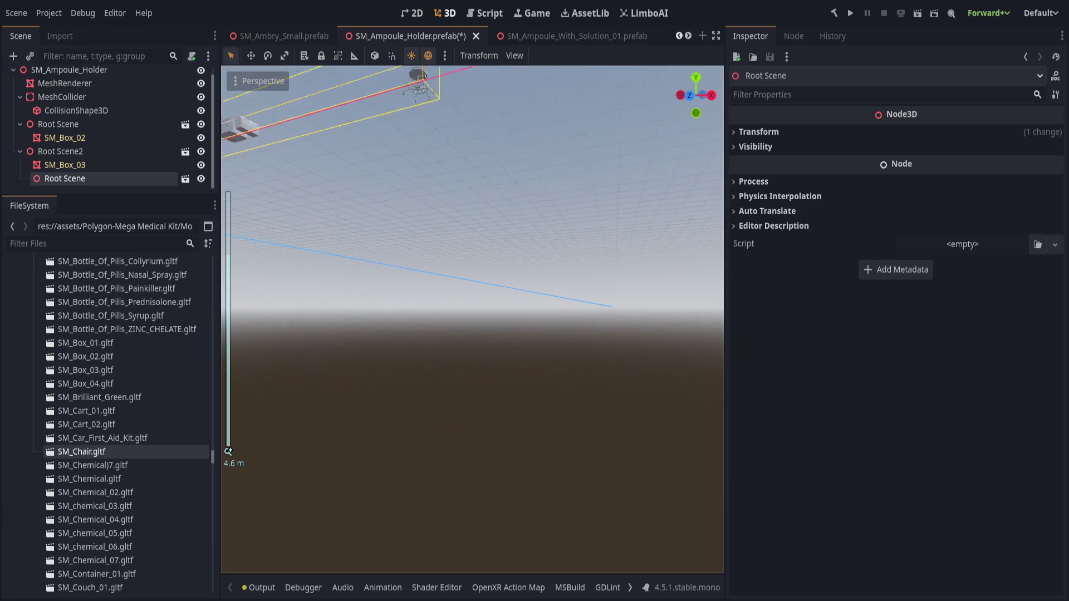
key("f")
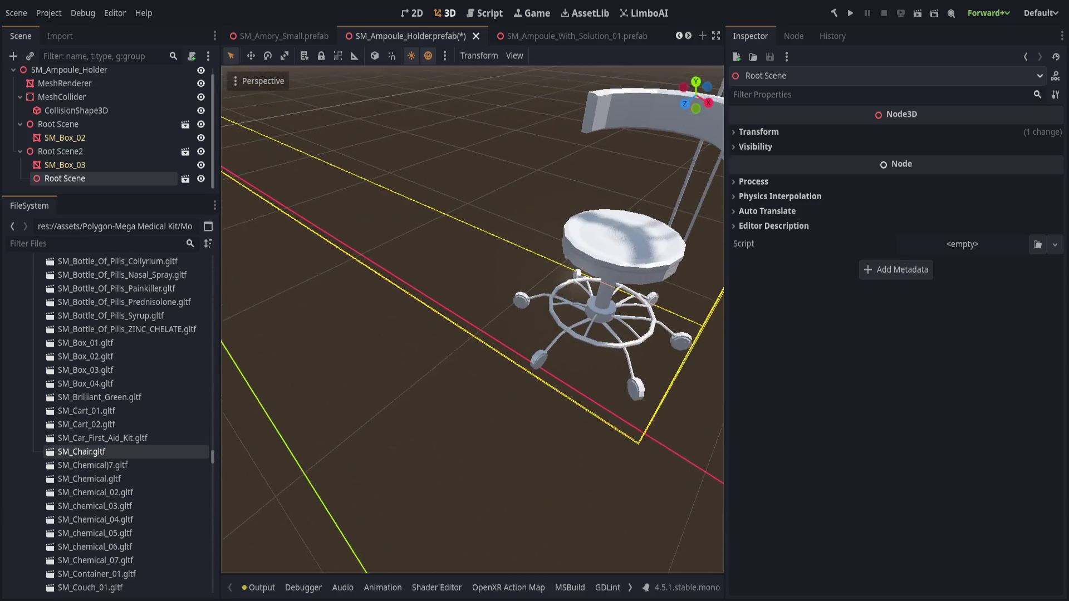
Select SM_Chair.gltf and check the chair instance's transform values.
left_click(107, 452)
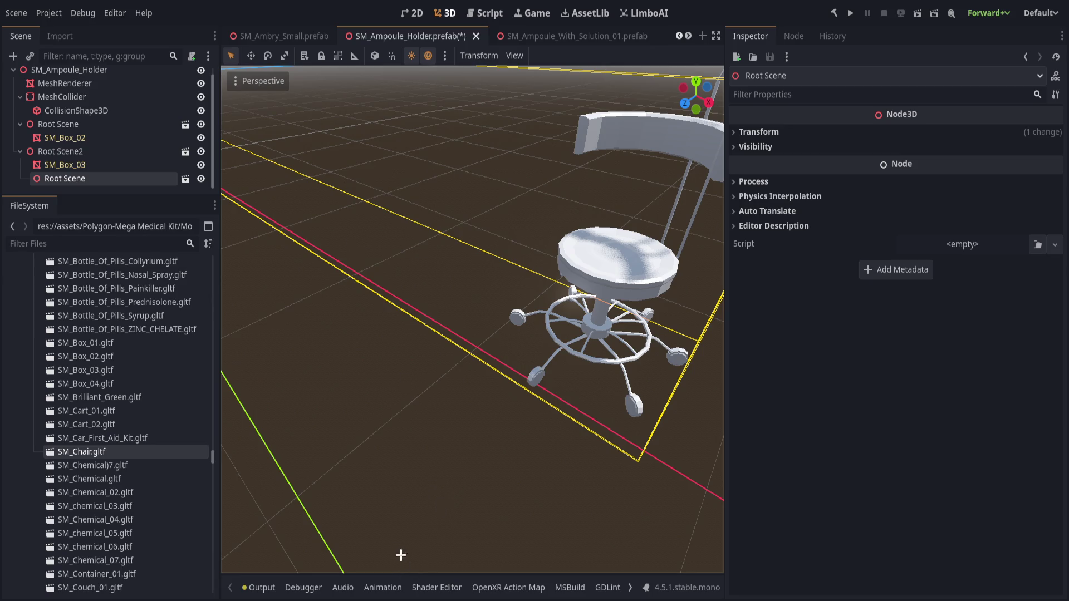
mouse_move(594, 311)
left_mouse_down()
mouse_move(491, 359)
mouse_move(530, 341)
left_mouse_up()
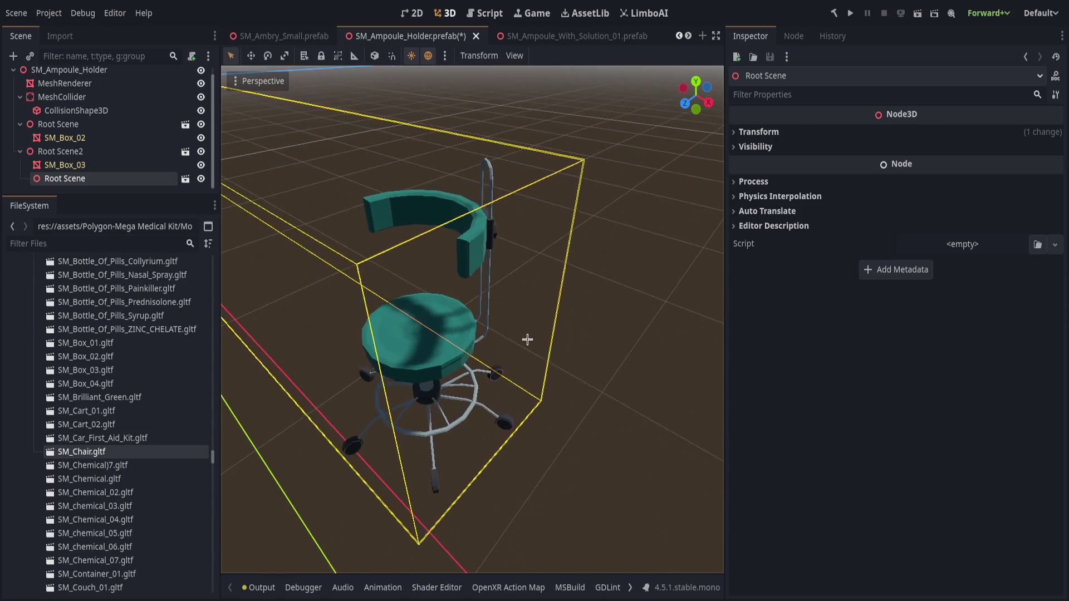
left_click(761, 132)
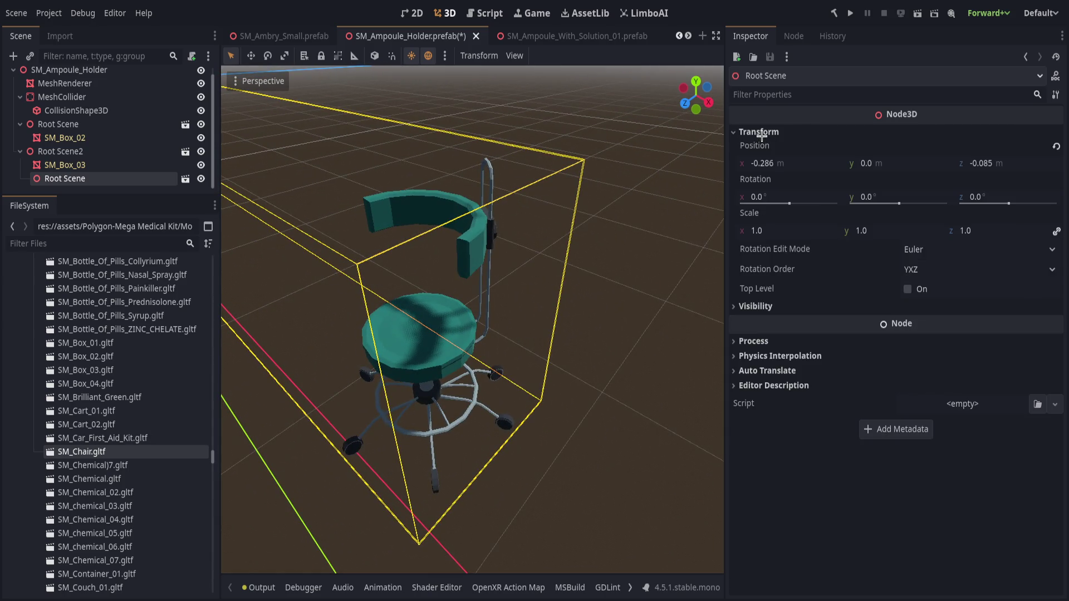
left_click(761, 132)
left_click(104, 178)
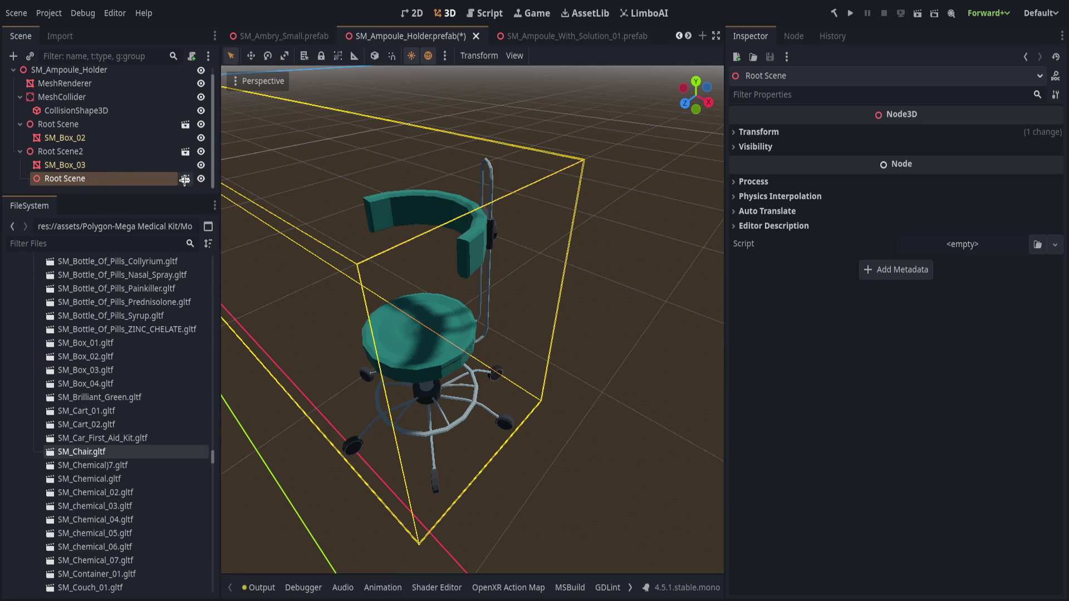
Add a second SM_Chair instance and show SM_Chair.gltf's import settings.
left_click_drag(82, 451, 596, 349)
scroll(596, 349, "down", 3)
scroll(596, 349, "down", 4)
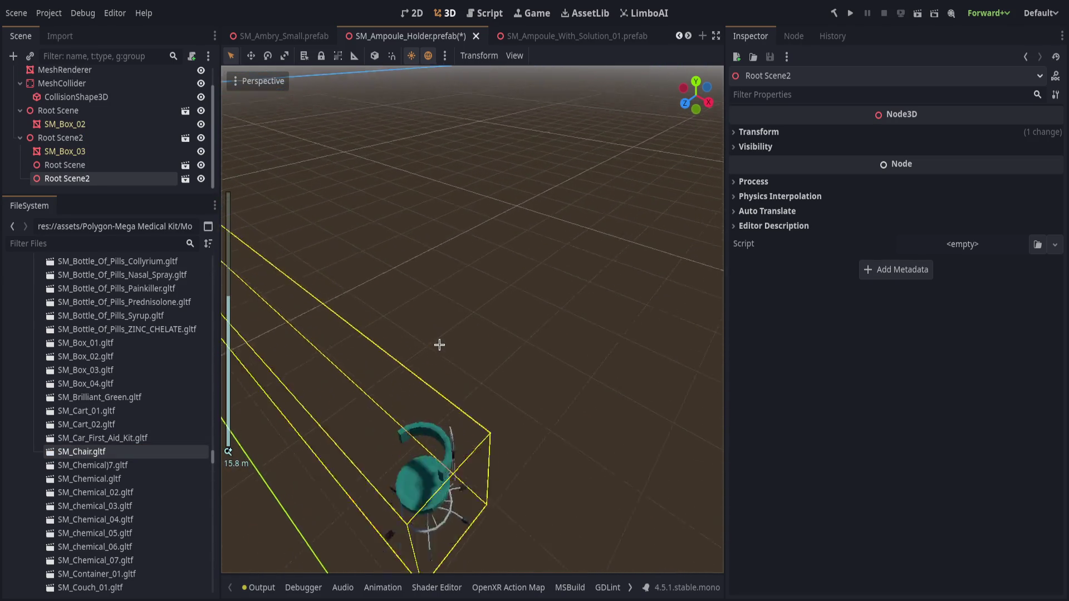
scroll(439, 345, "up", 5)
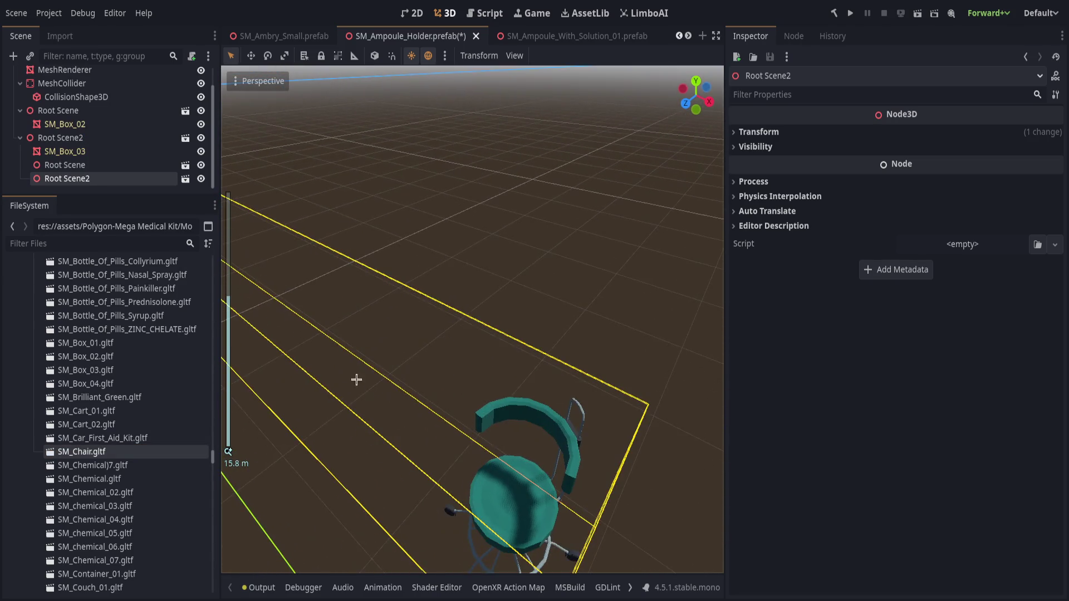
left_click(53, 36)
left_click_drag(116, 195, 115, 363)
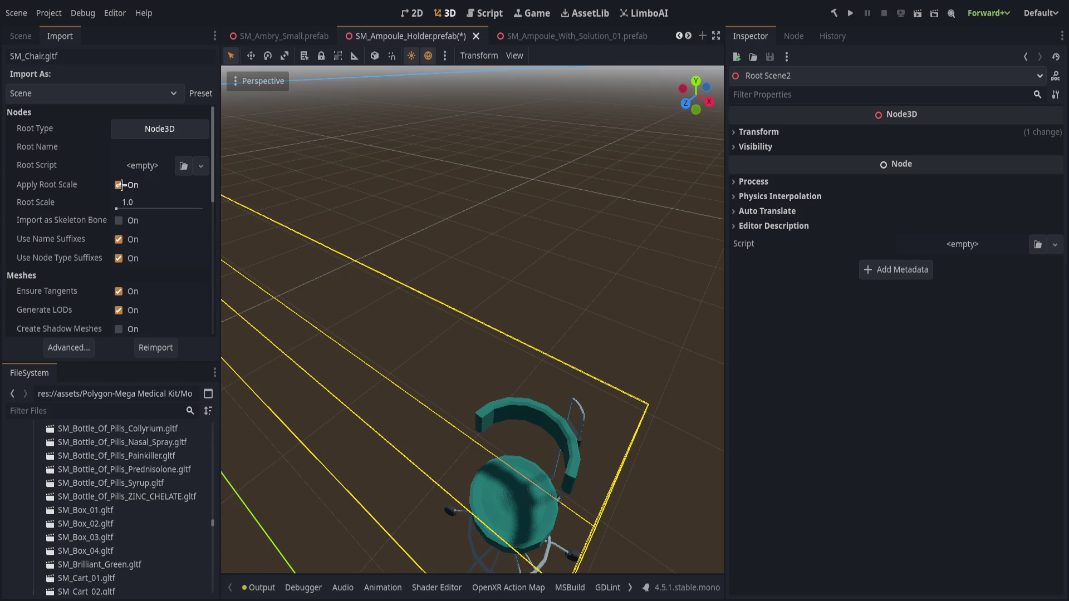
scroll(116, 272, "down", 1)
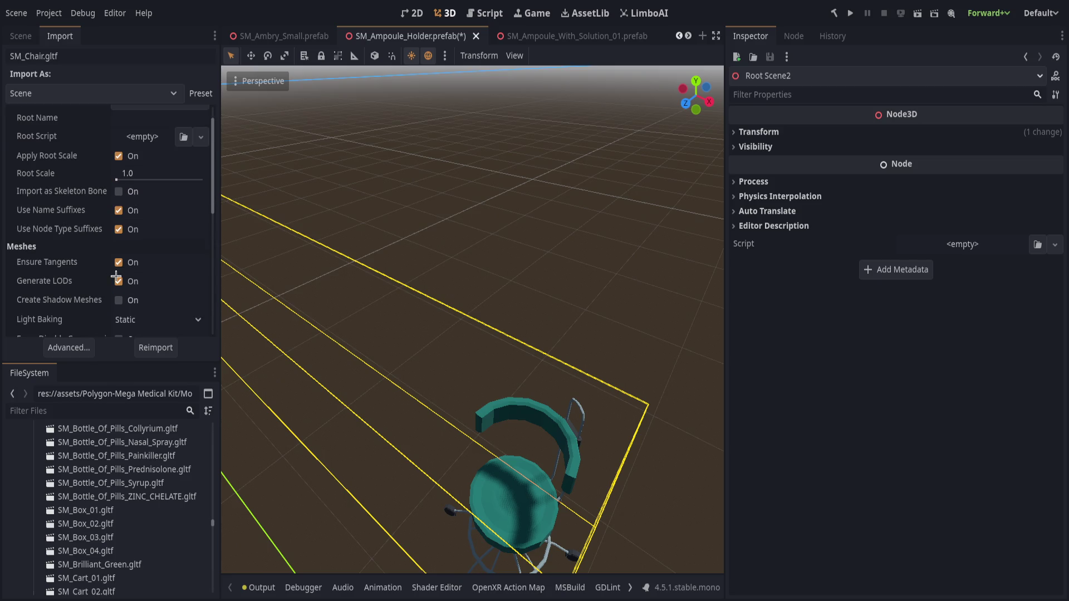
scroll(124, 262, "down", 1)
scroll(133, 248, "down", 1)
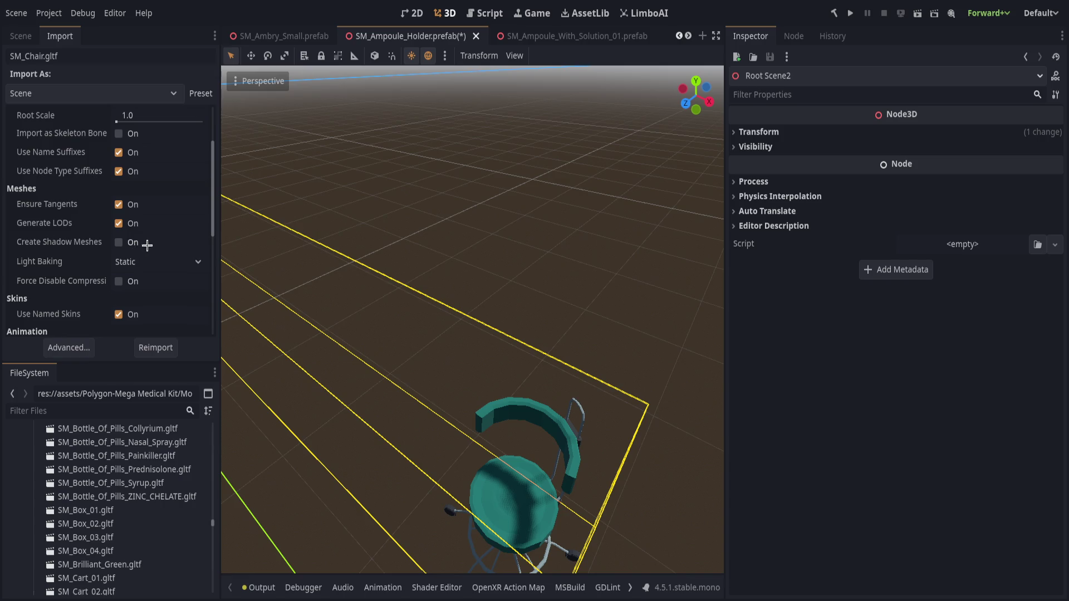
scroll(146, 250, "down", 8)
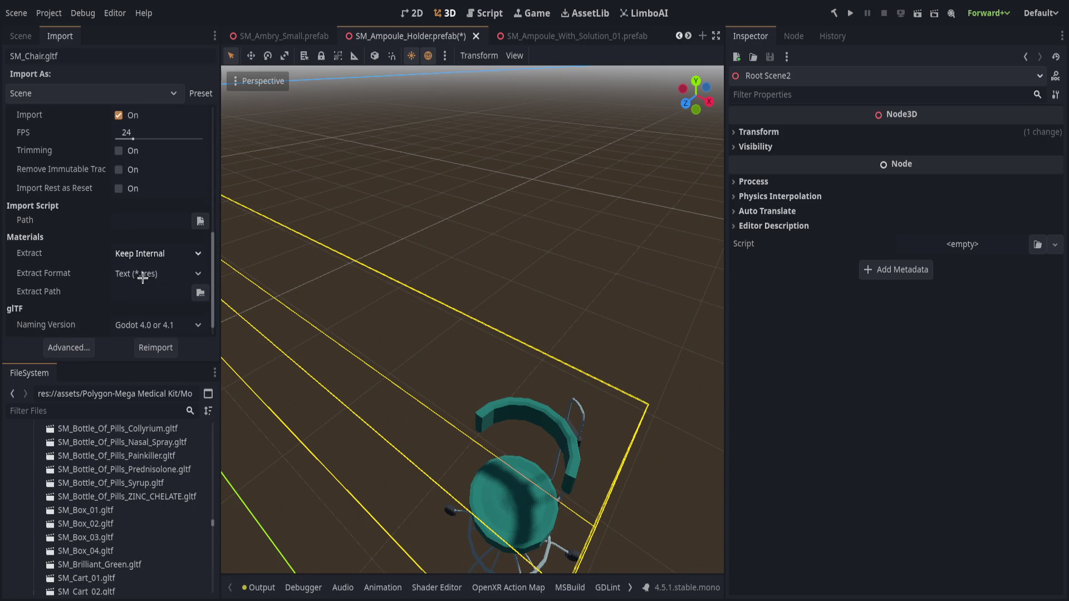
scroll(143, 279, "down", 1)
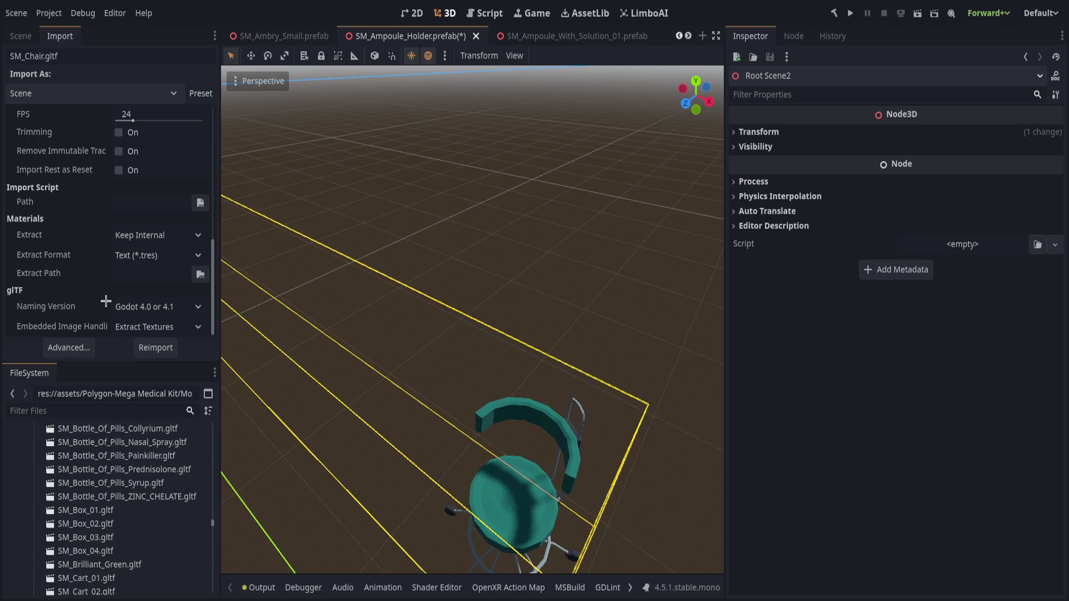
scroll(84, 306, "up", 10)
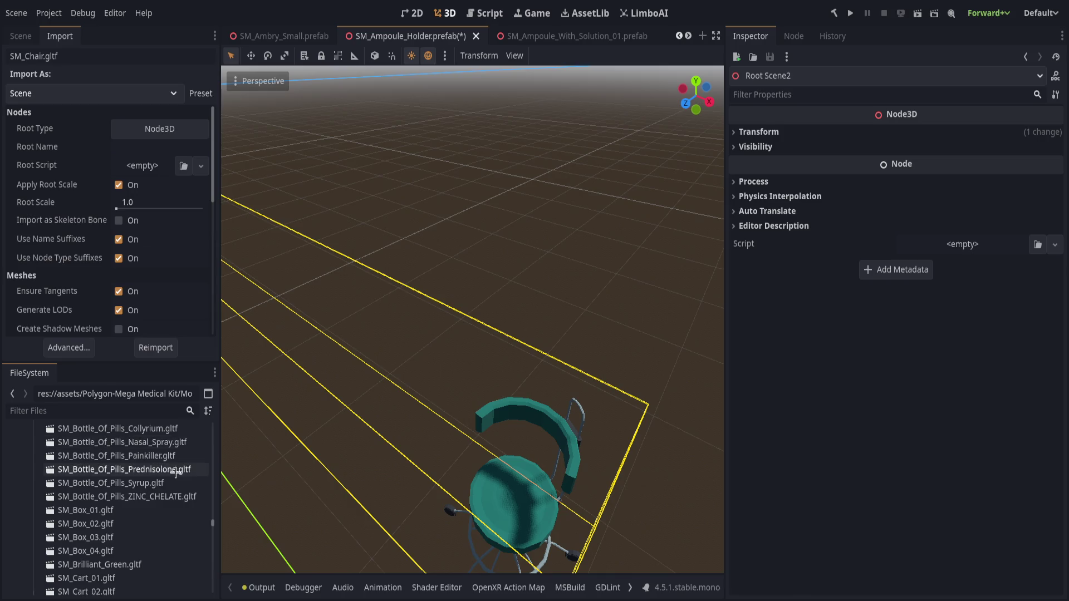
scroll(145, 479, "down", 5)
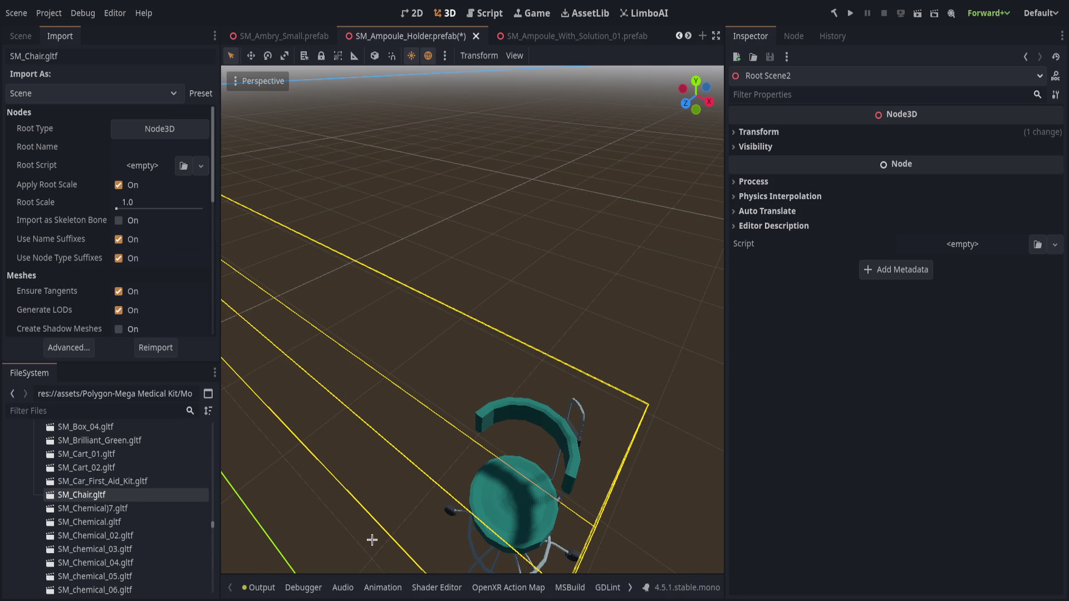
Place a third SM_Chair instance, reset its position to the origin, and frame it.
left_click_drag(133, 495, 518, 321)
scroll(490, 390, "down", 6)
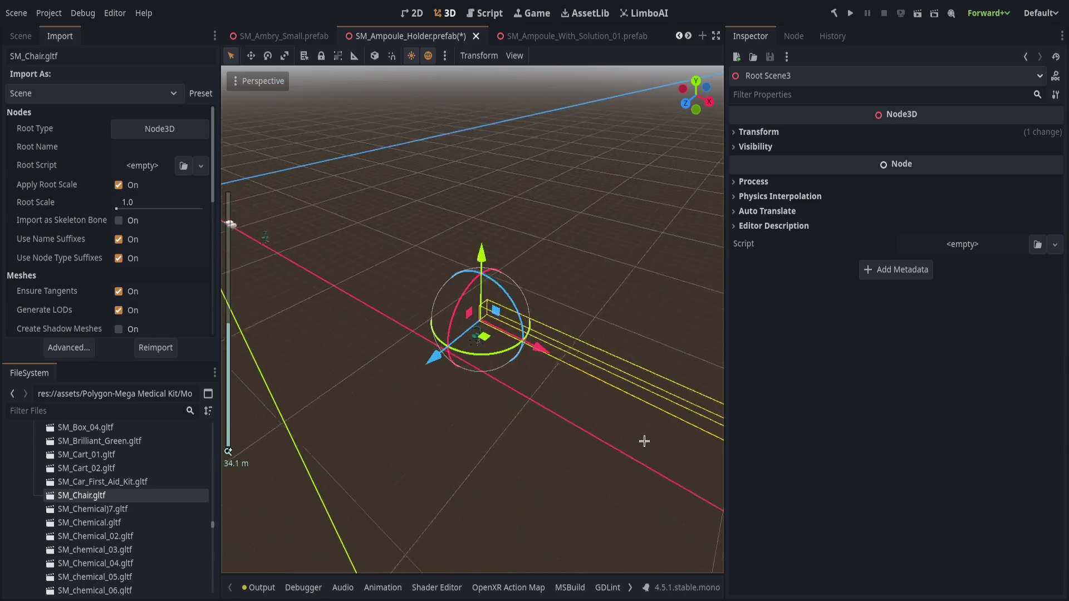
scroll(484, 358, "up", 3)
left_click(759, 132)
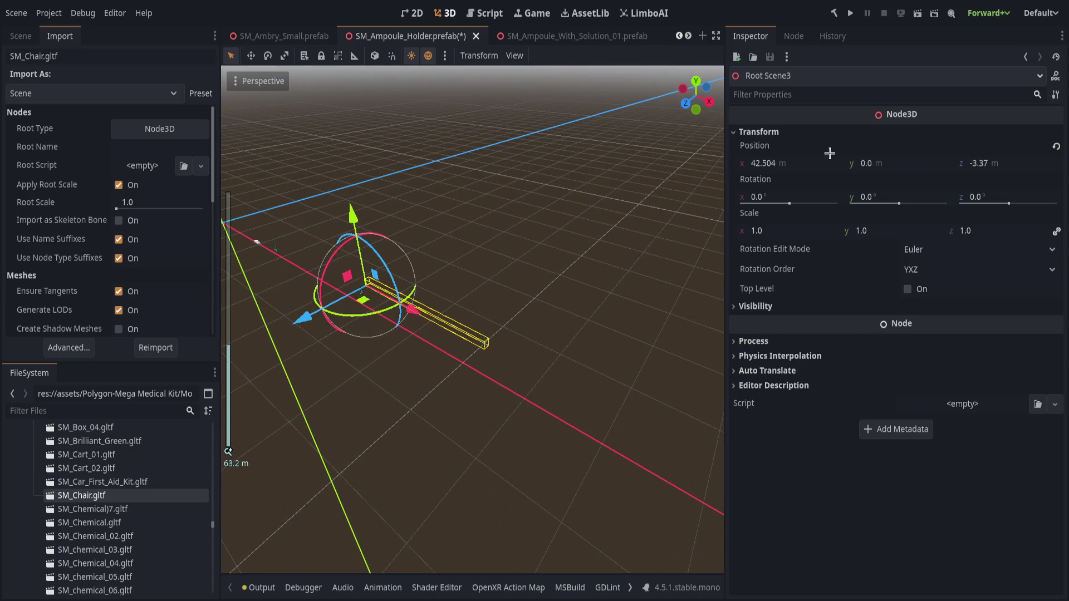
left_click(1060, 144)
key("f")
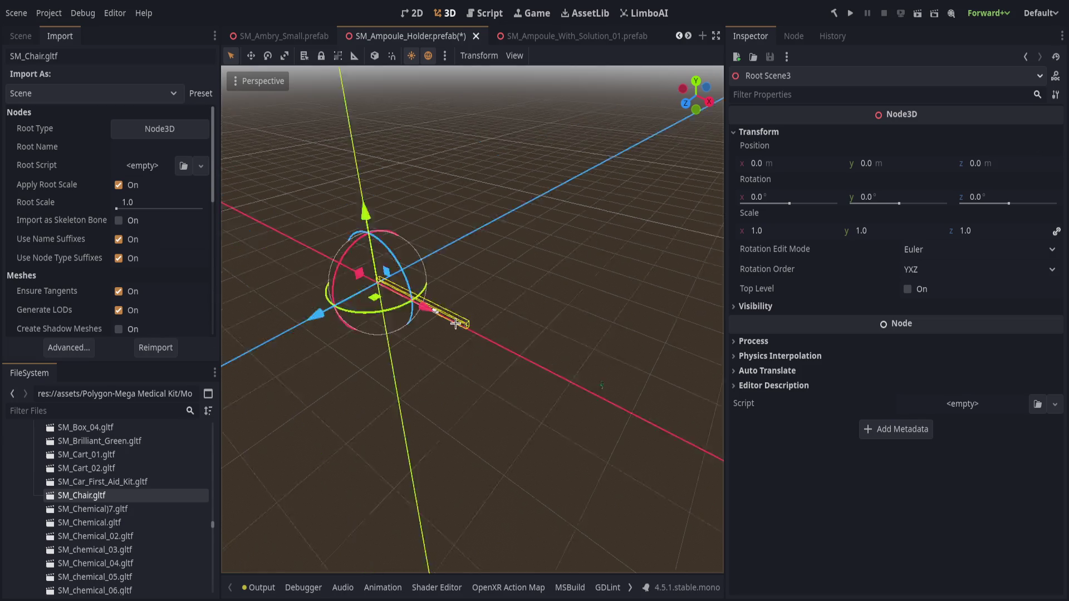
scroll(525, 423, "up", 3)
Add SM_Chair under Root Scene3, check its mesh at x 21.715 m, and view import settings.
left_click(21, 36)
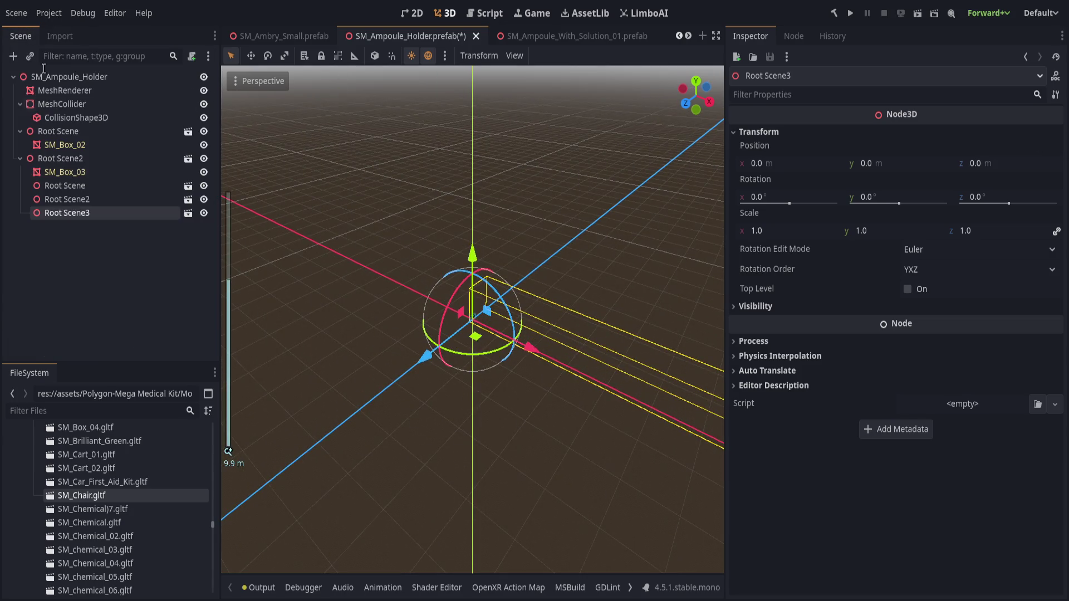
left_click_drag(158, 490, 67, 212)
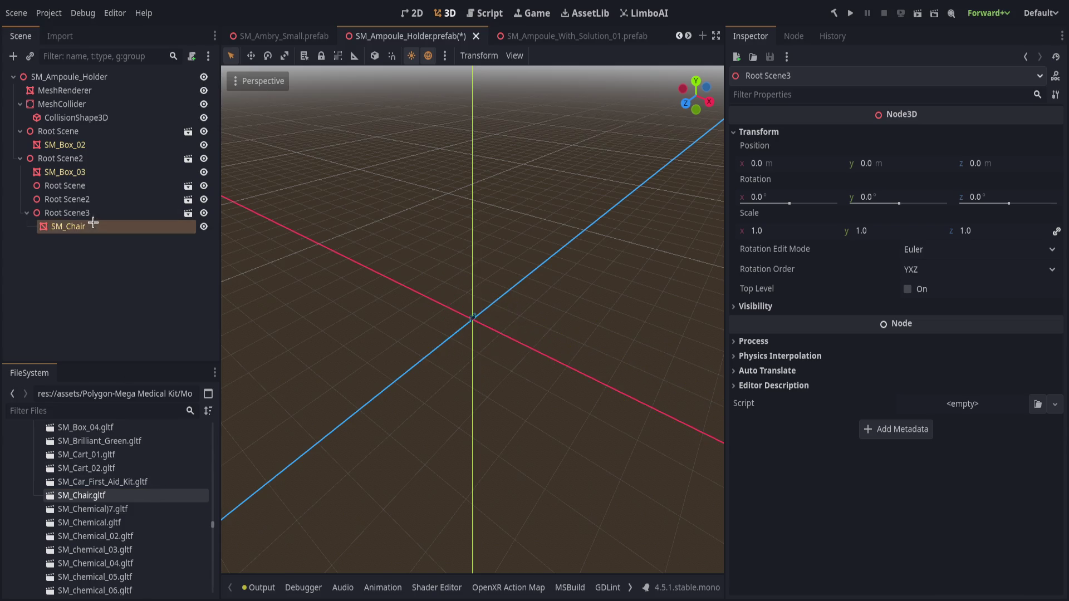
left_click(753, 378)
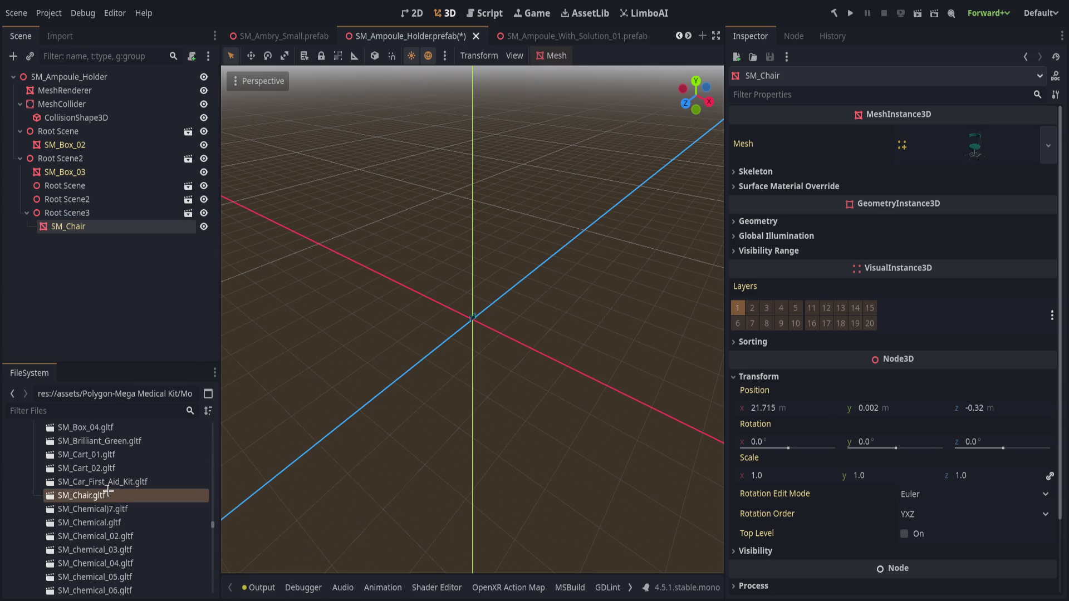
left_click(60, 37)
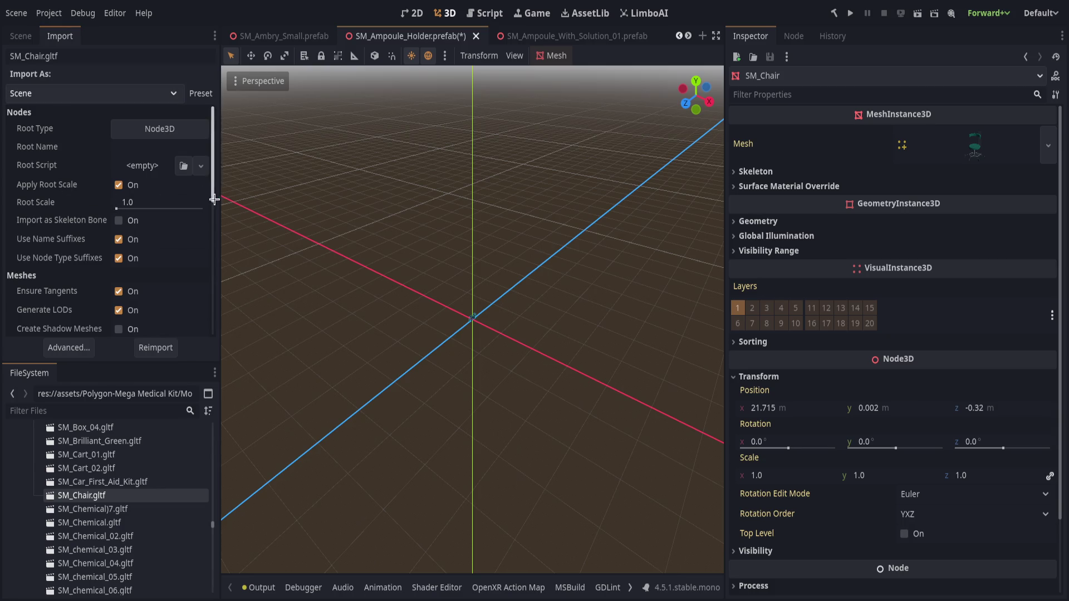
Reimport SM_Chair.gltf with Apply Root Scale off, place it, then reimport with Create Shadow Meshes.
left_click(118, 184)
left_click(136, 347)
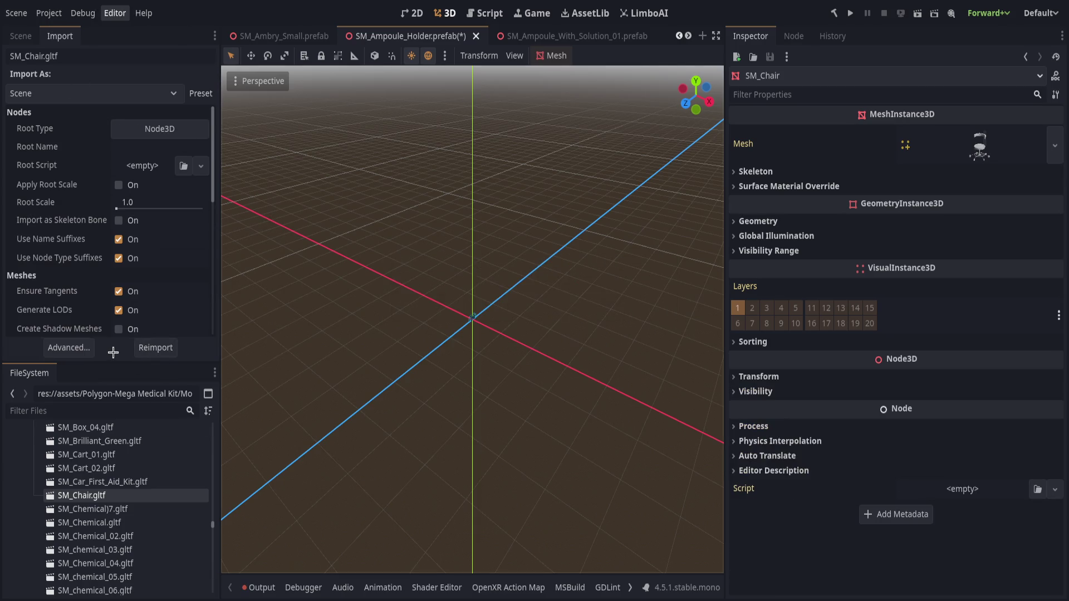
left_click_drag(117, 495, 419, 318)
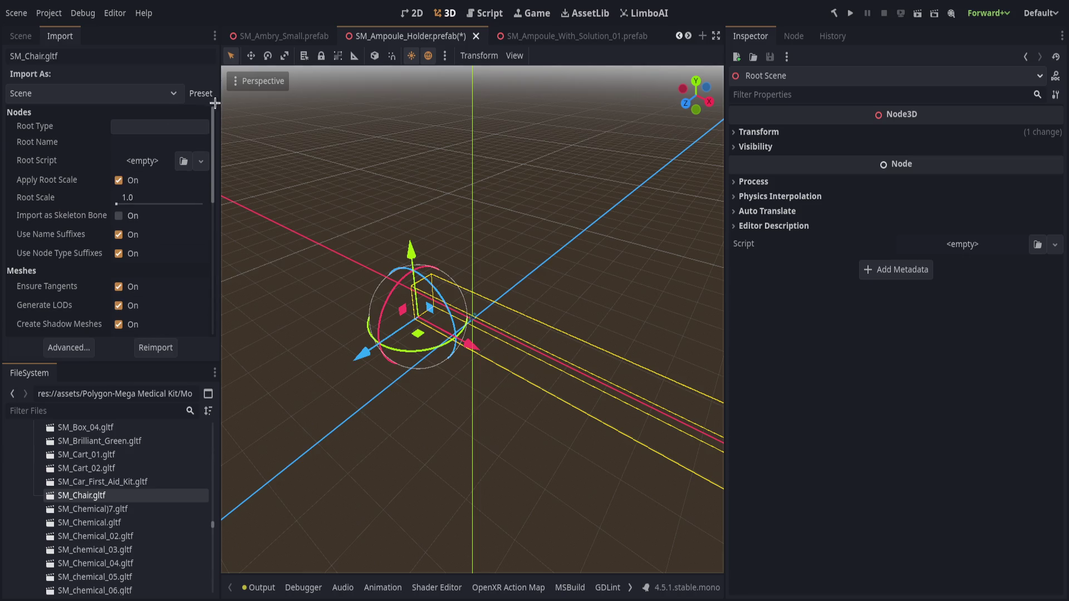
left_click(138, 351)
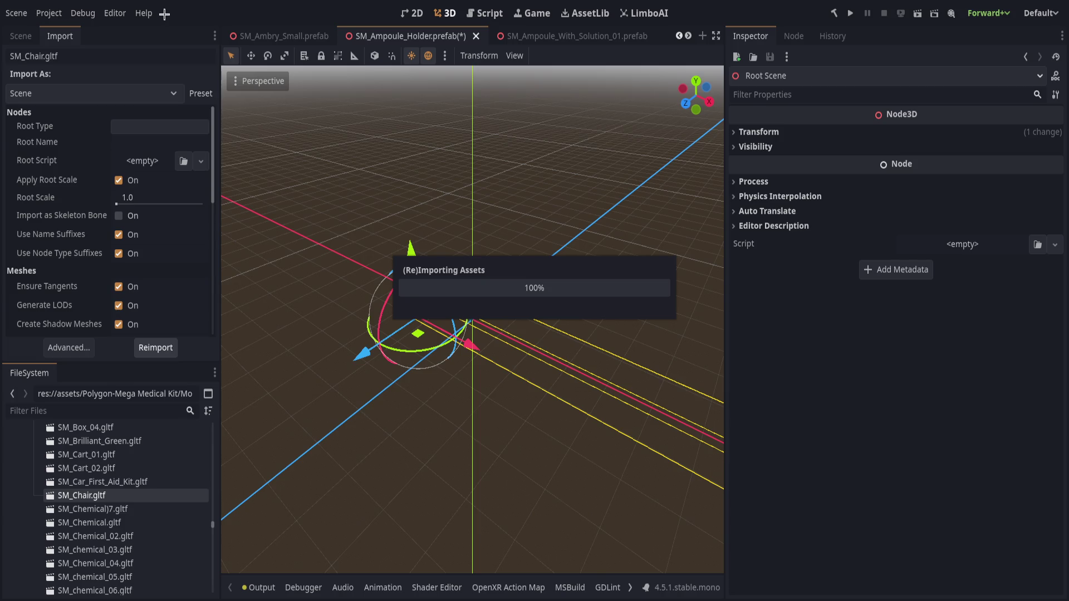
Drop another reimported SM_Chair beside the other chairs and review its import options.
mouse_move(81, 495)
left_mouse_down()
mouse_move(348, 372)
mouse_move(346, 439)
left_mouse_up()
scroll(346, 440, "up", 2)
mouse_move(568, 441)
left_mouse_down()
mouse_move(439, 341)
mouse_move(544, 241)
mouse_move(527, 286)
mouse_move(542, 302)
left_mouse_up()
scroll(543, 303, "up", 3)
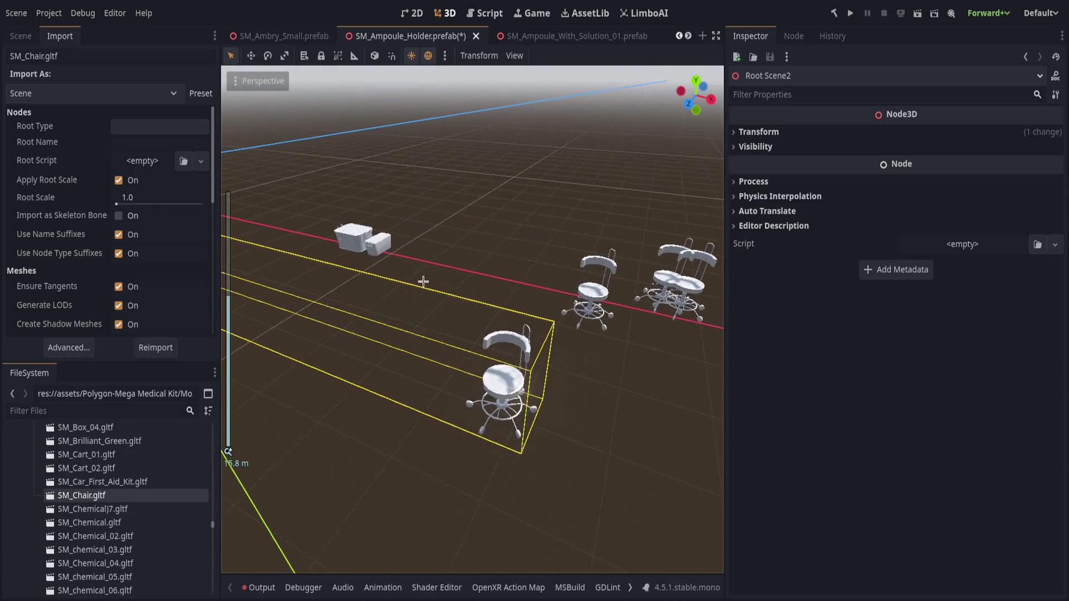
scroll(104, 316, "down", 5)
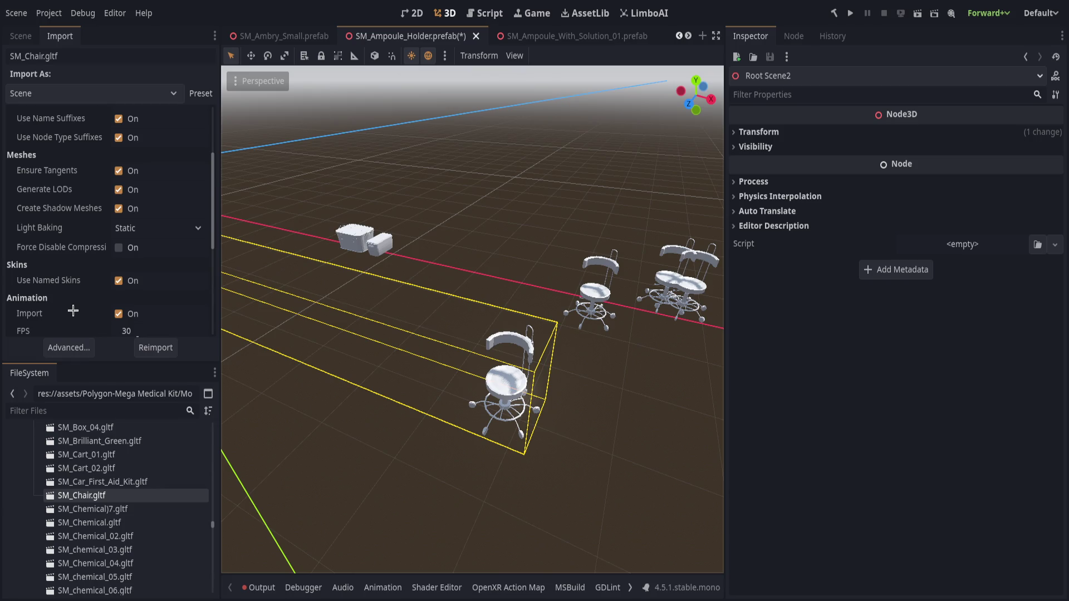
scroll(73, 310, "down", 5)
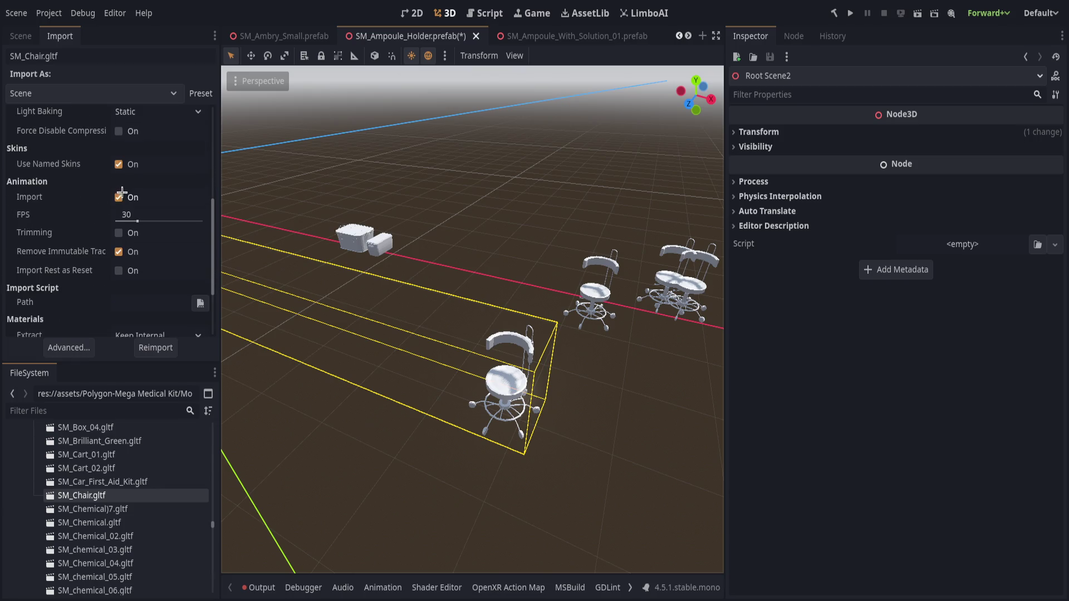
scroll(61, 272, "down", 4)
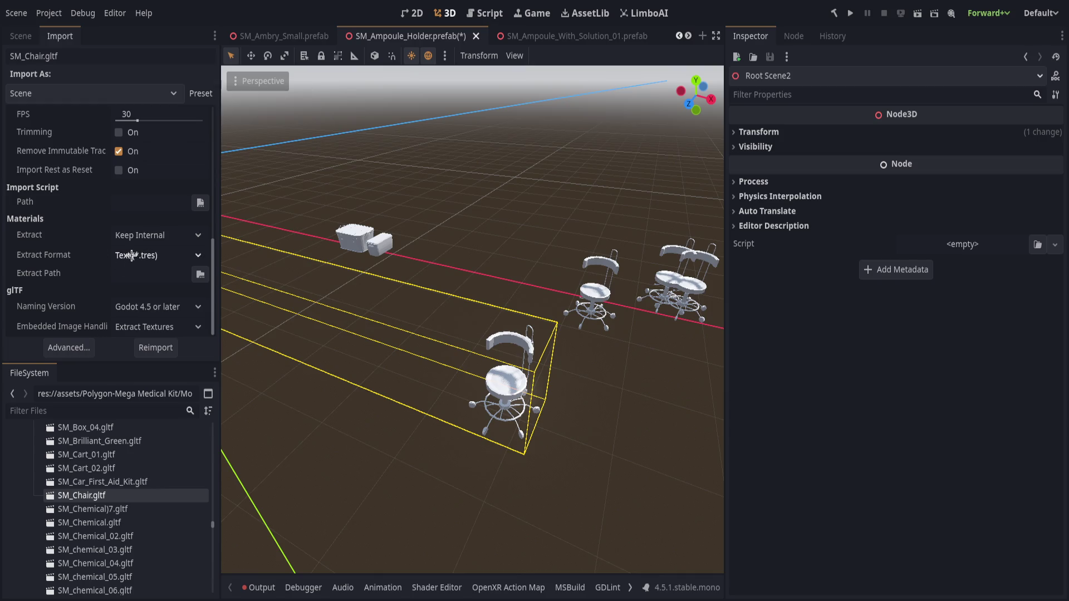
scroll(101, 265, "up", 3)
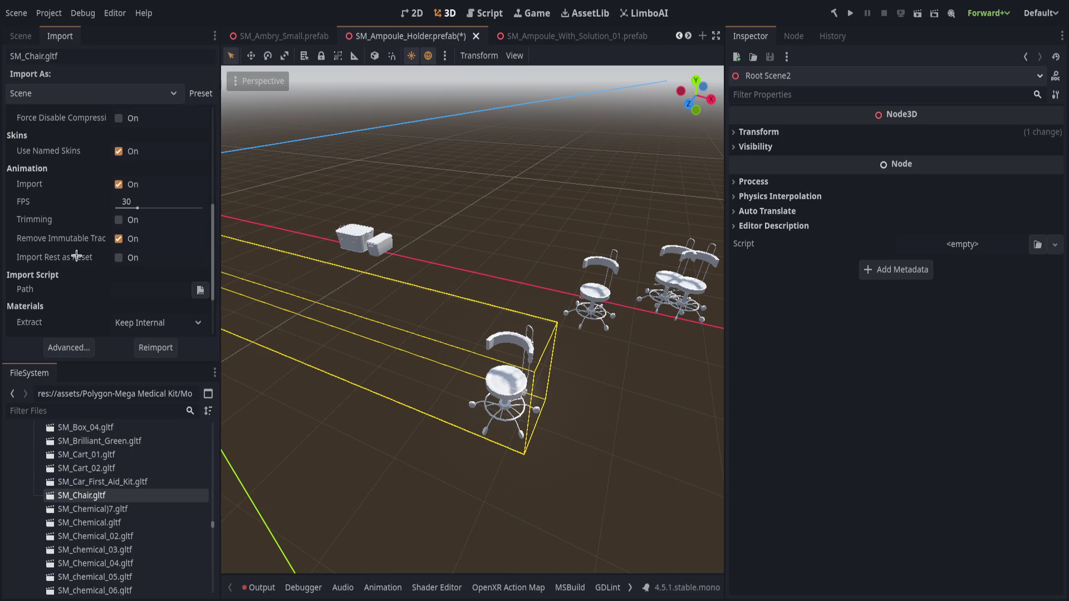
scroll(76, 256, "up", 4)
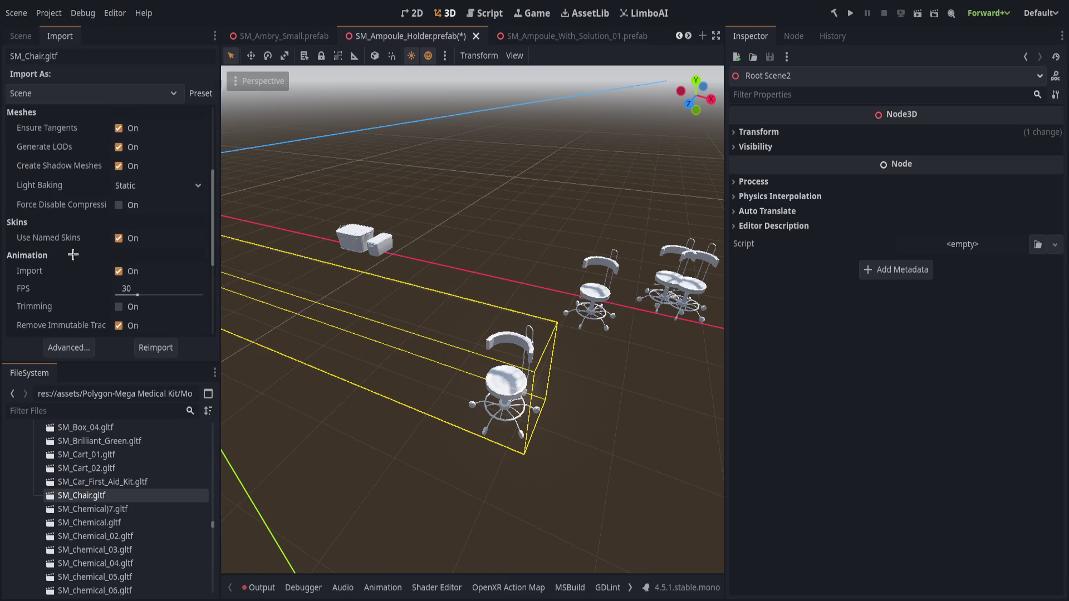
scroll(73, 254, "up", 3)
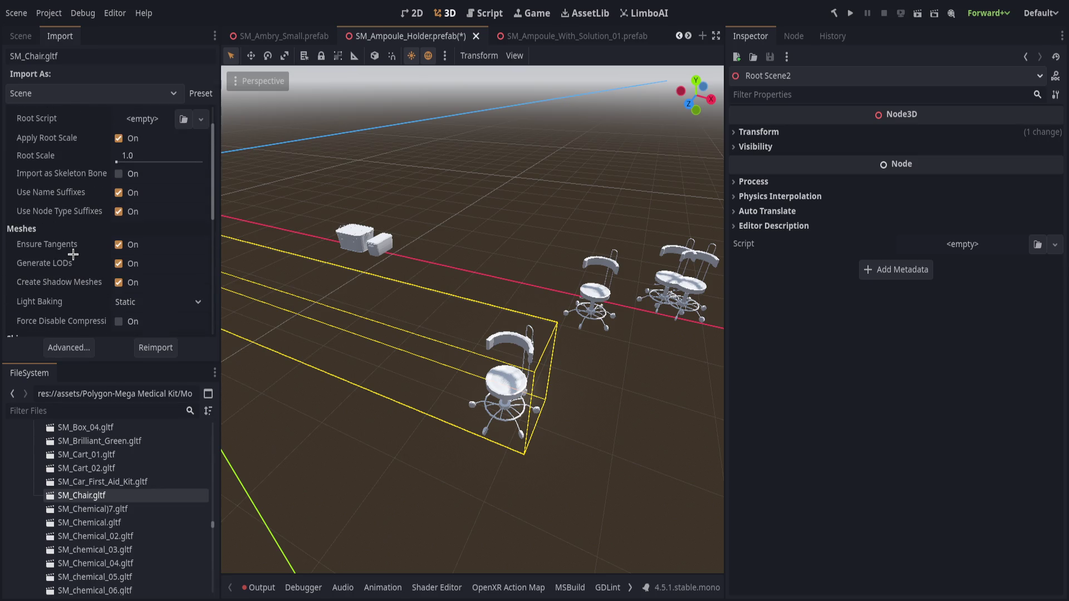
scroll(73, 255, "up", 1)
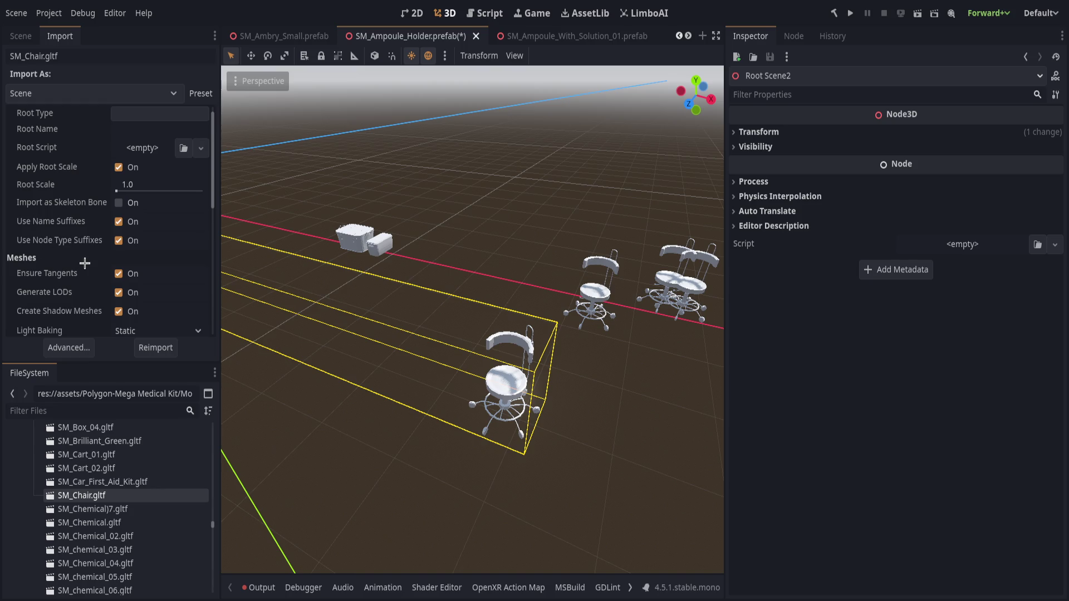
scroll(84, 263, "up", 1)
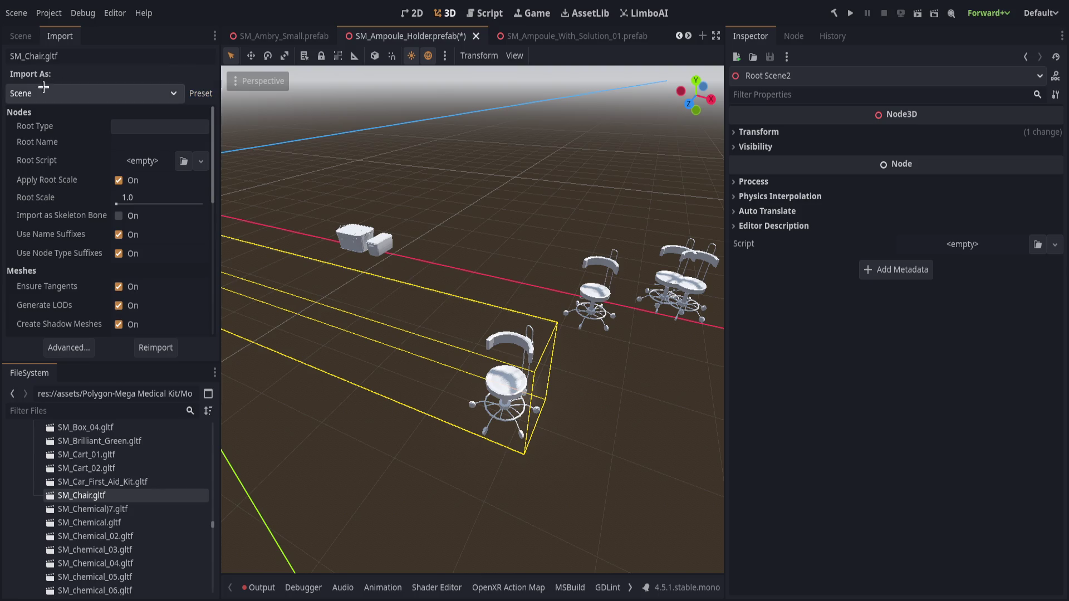
left_click(20, 36)
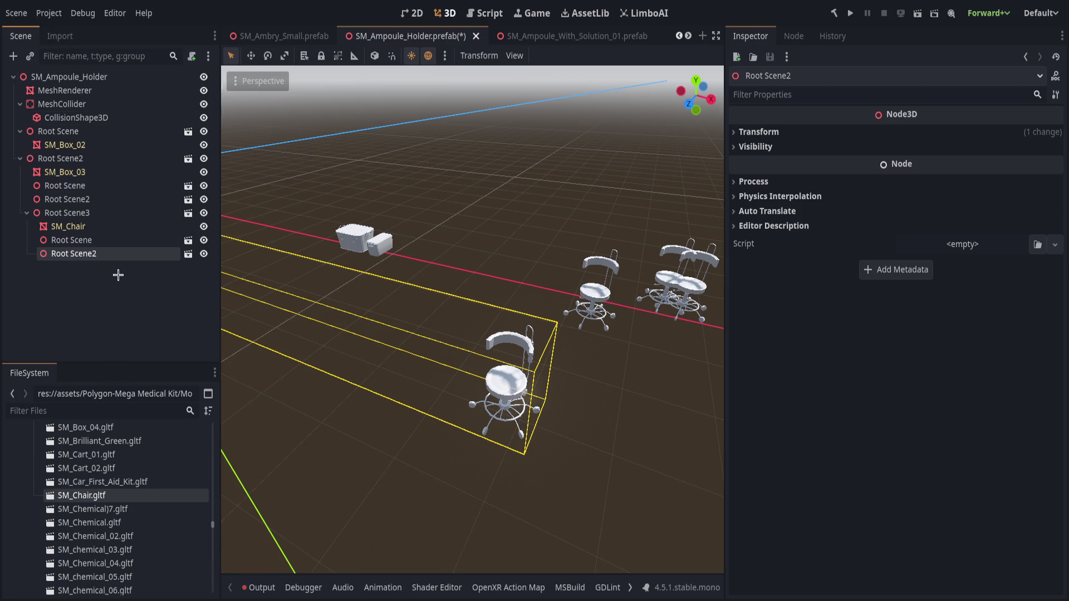
Return to the scene tree and select the new chair node Root Scene2 under Root Scene3.
left_click(48, 278)
left_click(75, 252)
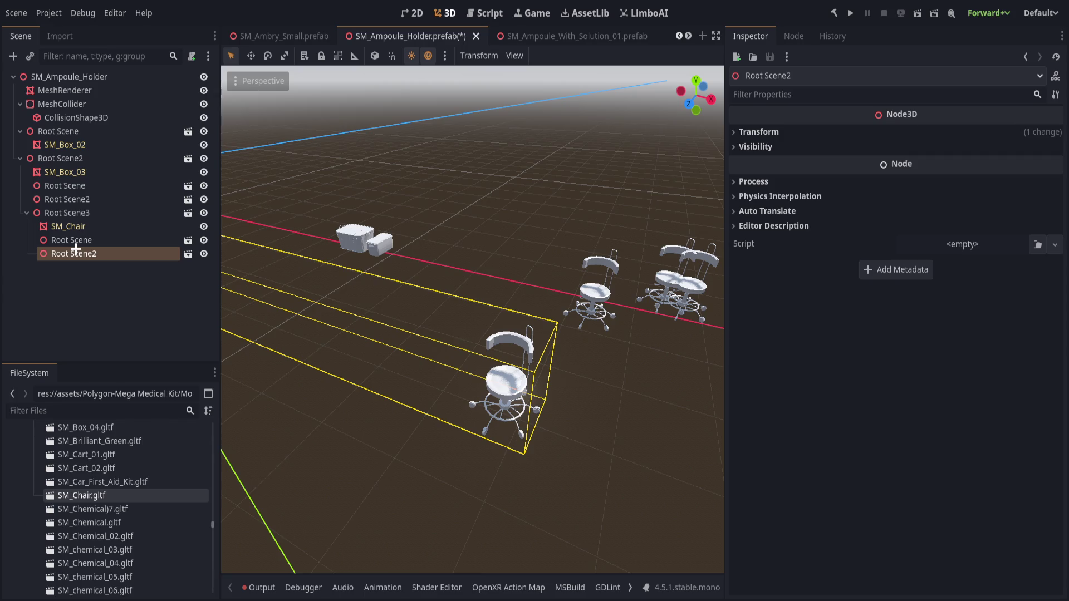
scroll(331, 33, "up", 3)
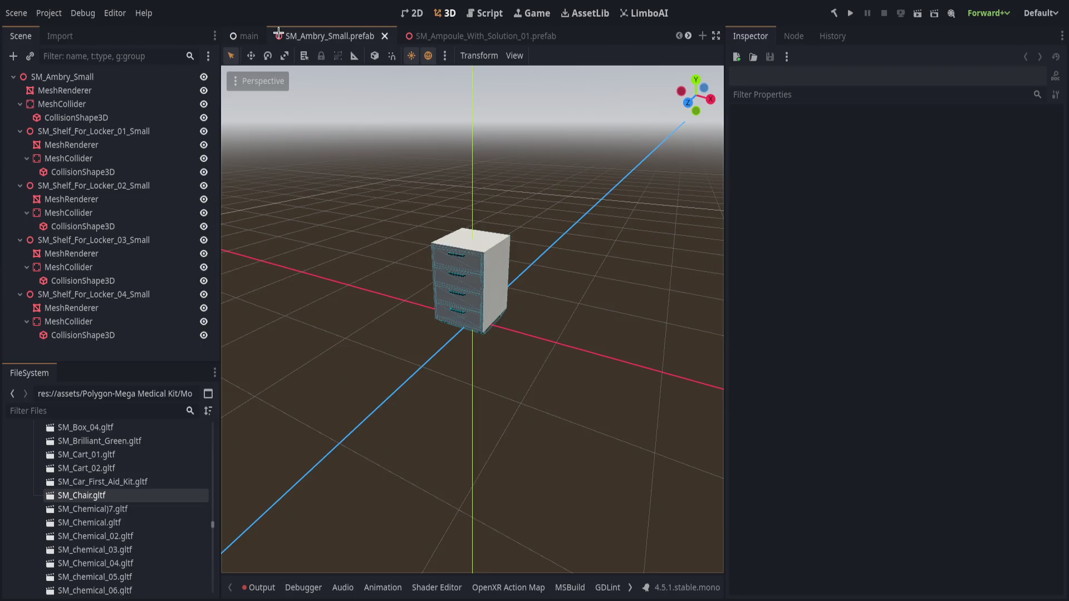
Close the SM_Beaker_01_A scene tab and enlarge the FileSystem dock.
middle_click(331, 32)
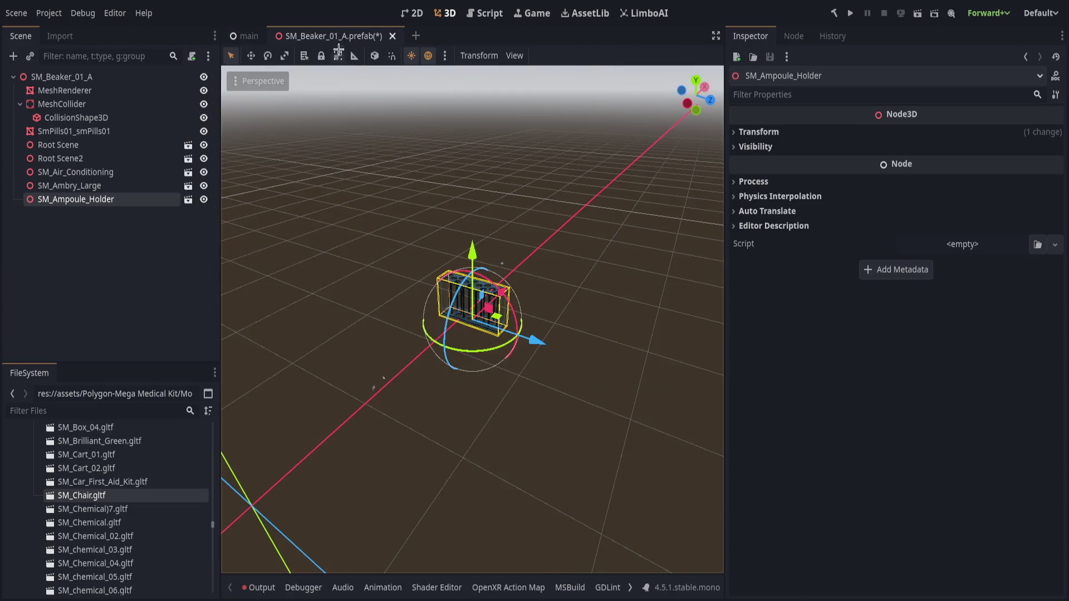
scroll(128, 507, "up", 5)
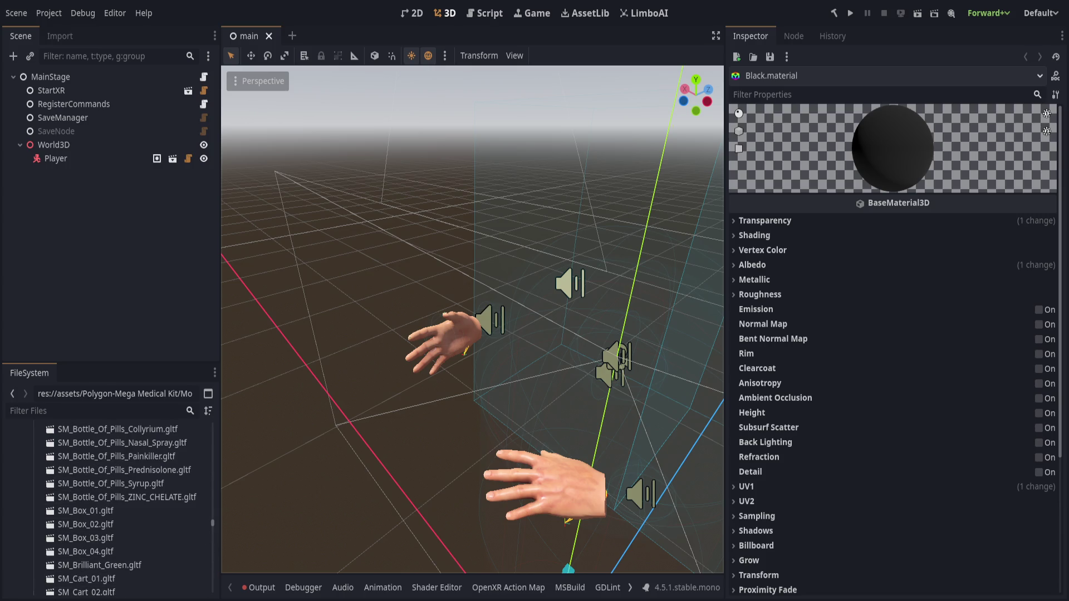
scroll(178, 458, "up", 5)
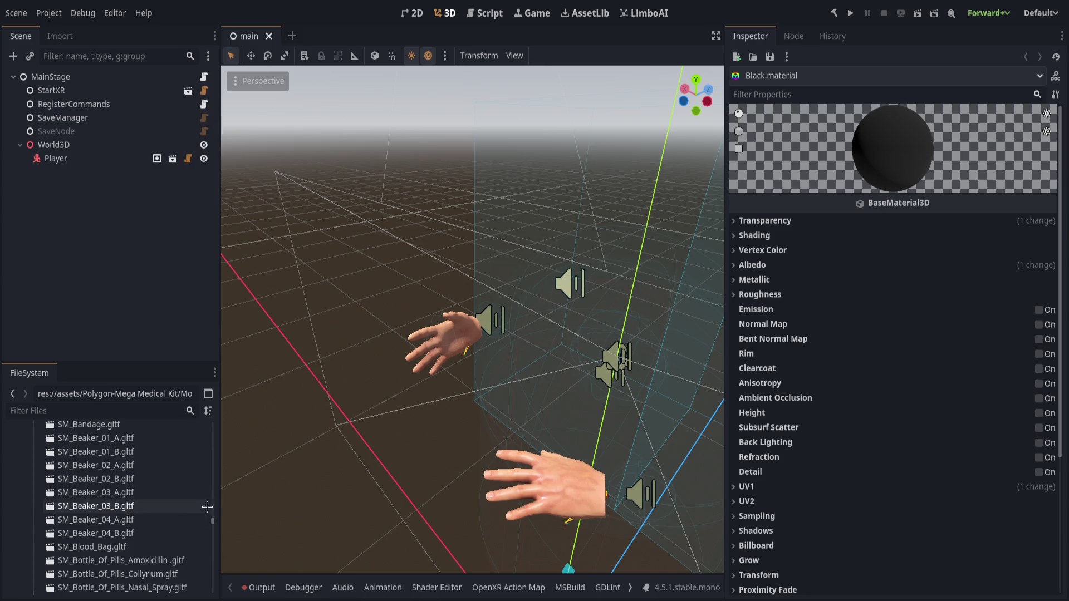
left_click_drag(182, 364, 182, 139)
scroll(212, 427, "up", 7)
left_click_drag(212, 427, 212, 206)
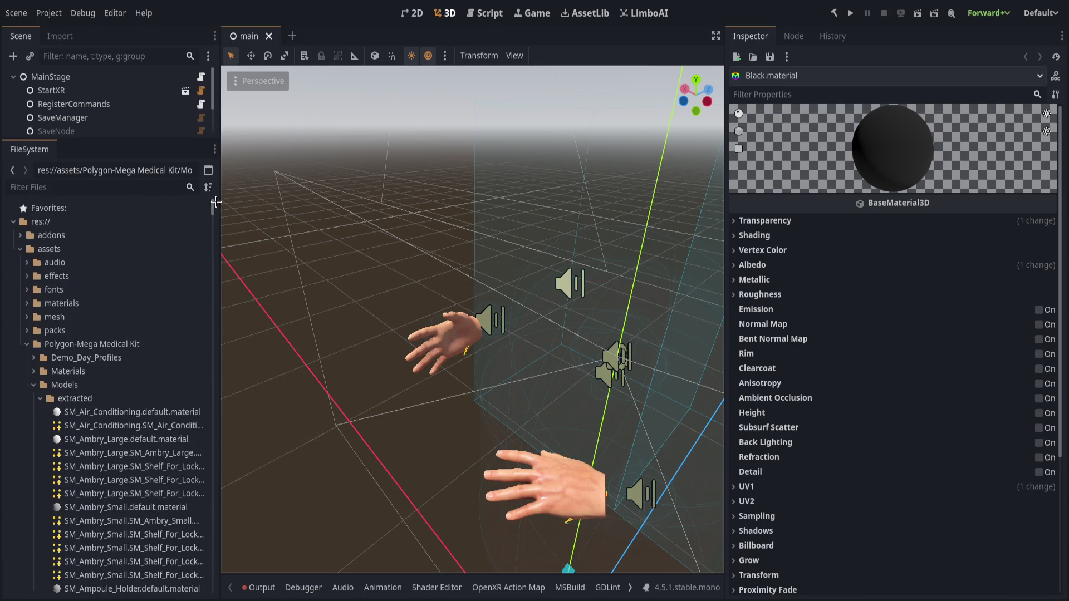
Inspect Warnings.material in Materials and the Day.res environment in Demo_Day_Profiles.
left_click(26, 371)
left_click(26, 371)
left_click(34, 371)
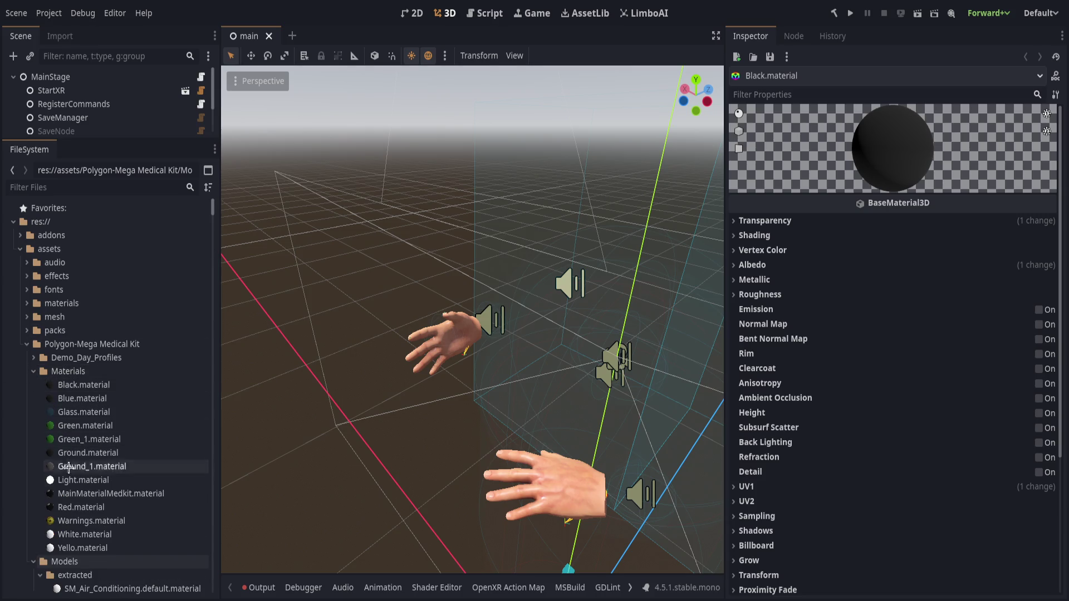
left_click(73, 520)
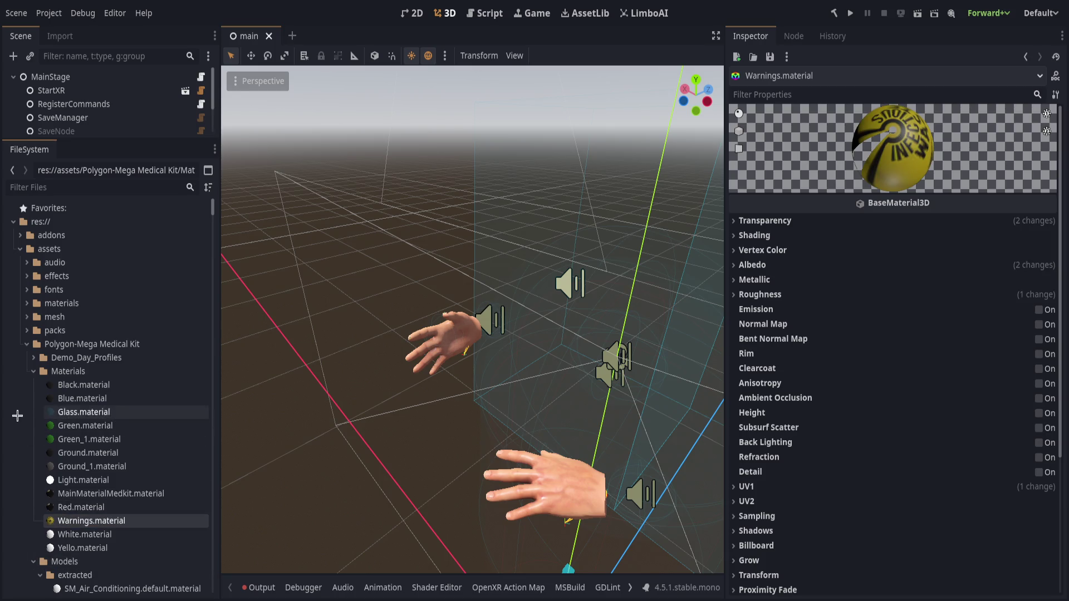
left_click(34, 371)
left_click(29, 358)
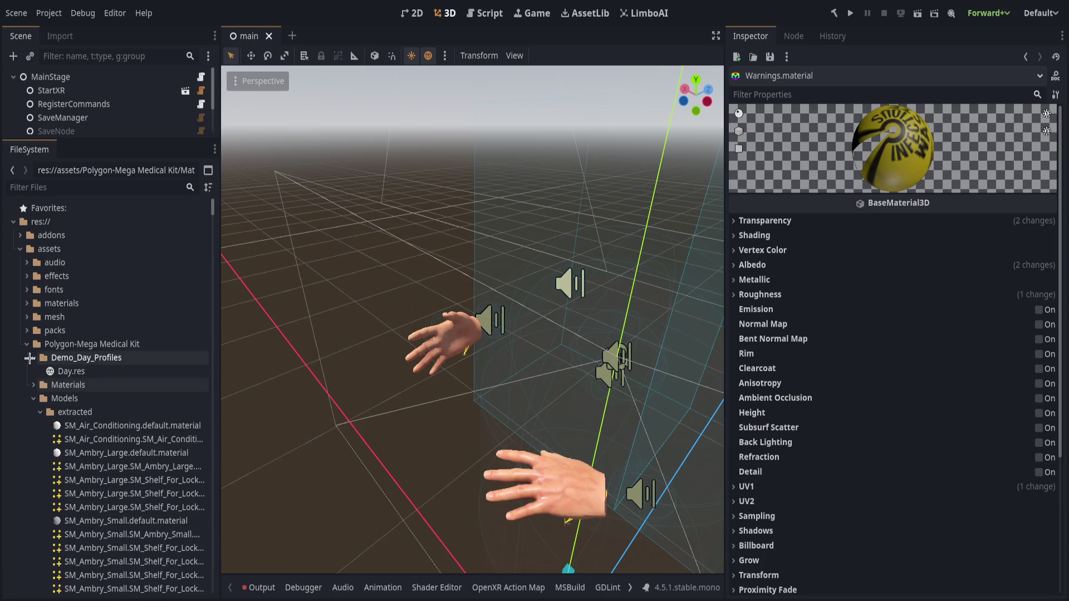
left_click(57, 372)
Delete the Demo_Day_Profiles folder and collapse the extracted and Models folders.
left_click(78, 358)
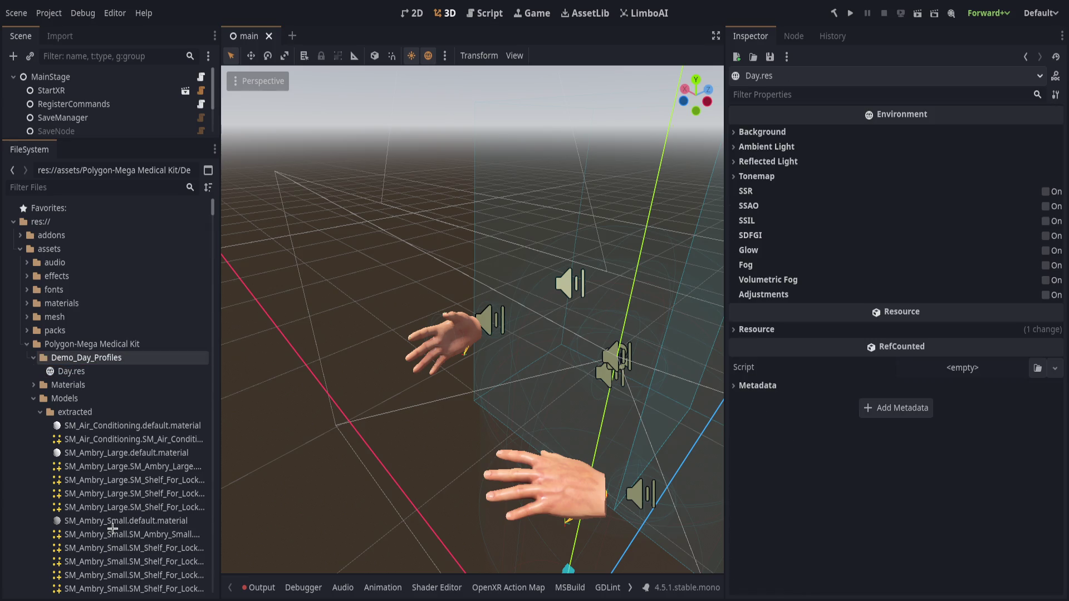
key("Delete")
key("Return")
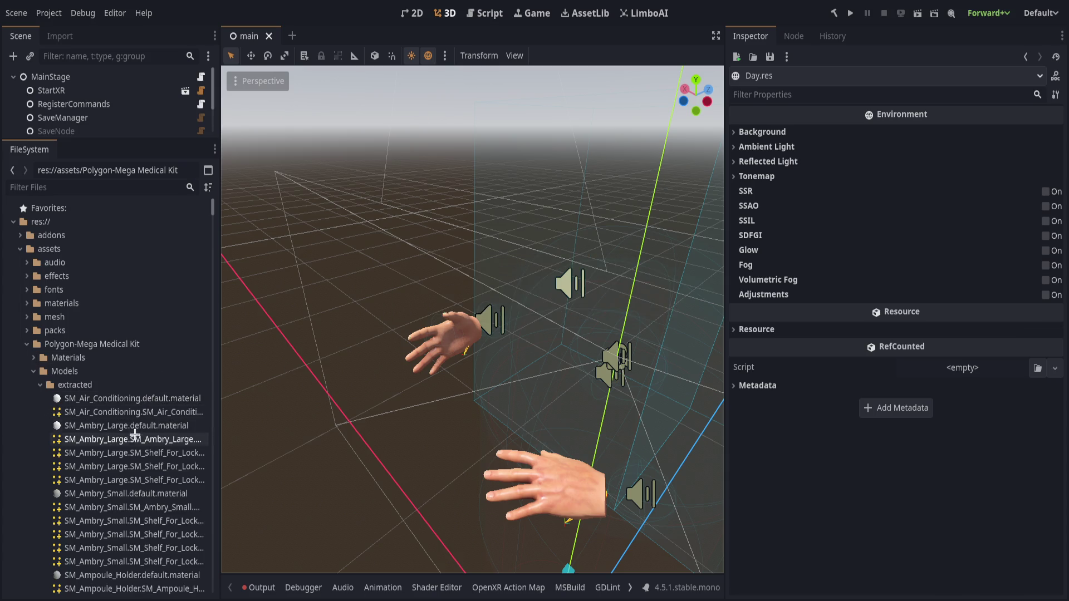
left_click(40, 385)
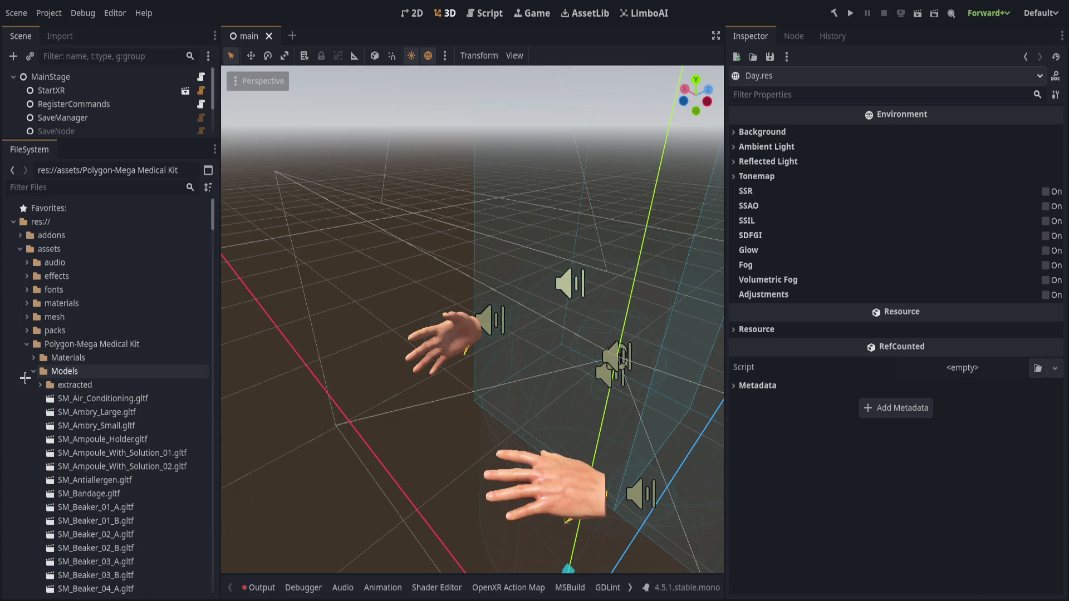
left_click(33, 372)
left_click(77, 345)
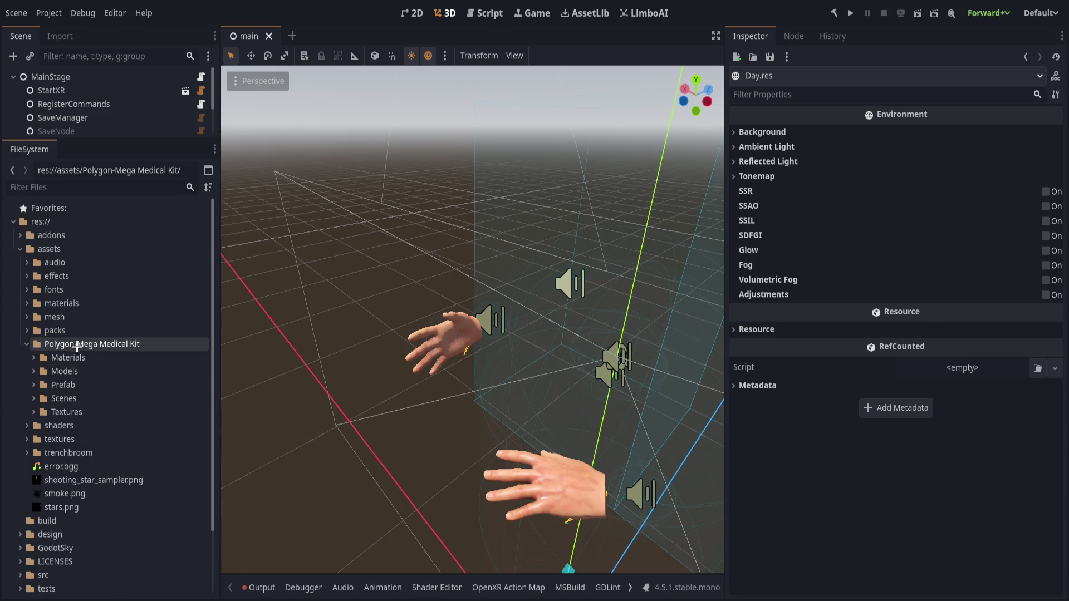
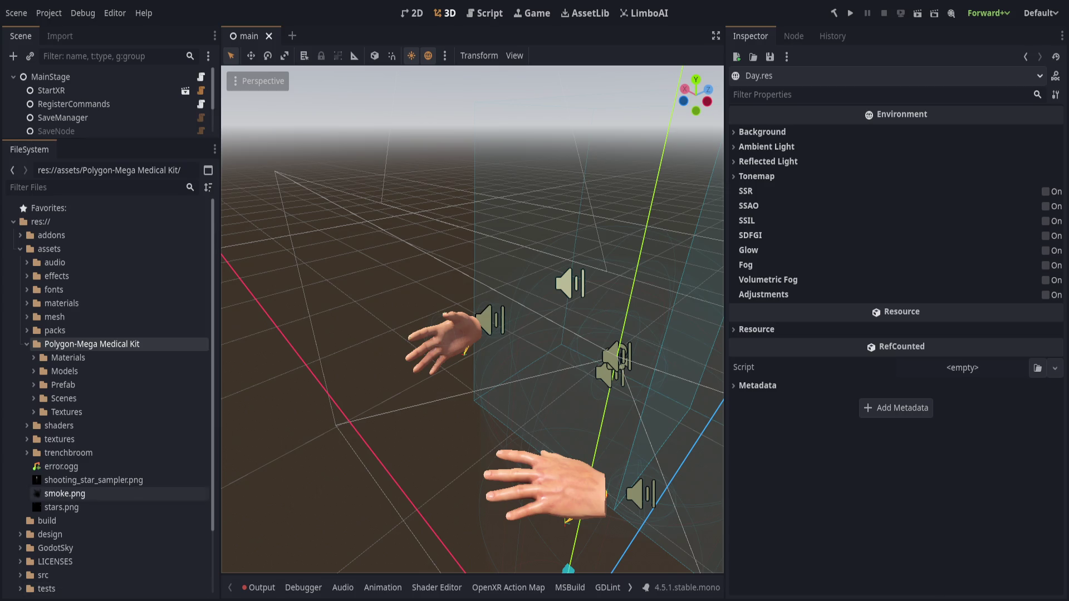
Browse the medical kit's Materials, Textures and Scenes folders, then collapse them again.
left_click(68, 358)
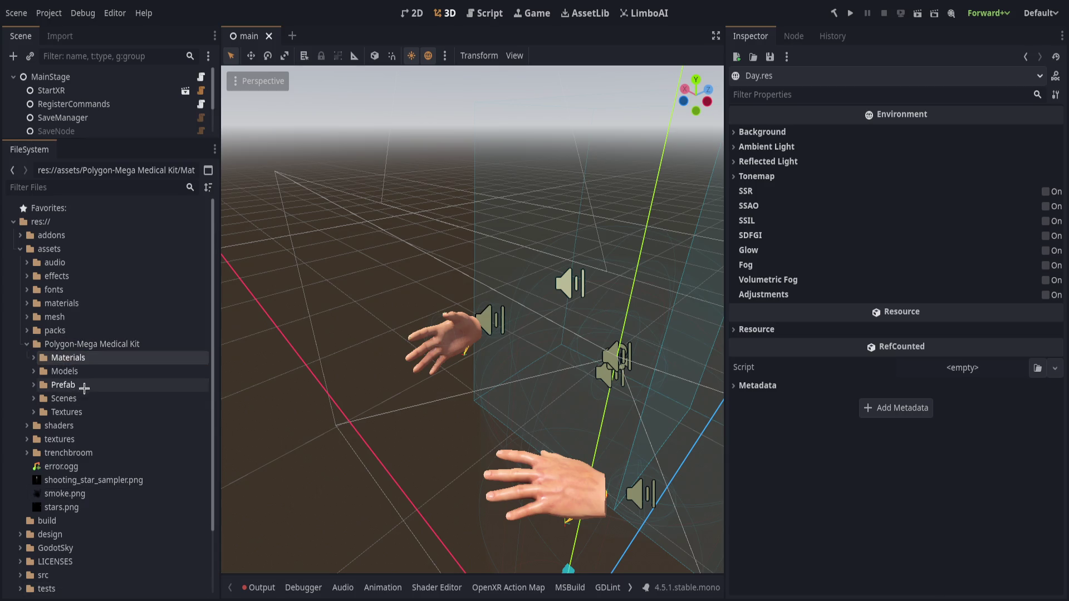
left_click(34, 412)
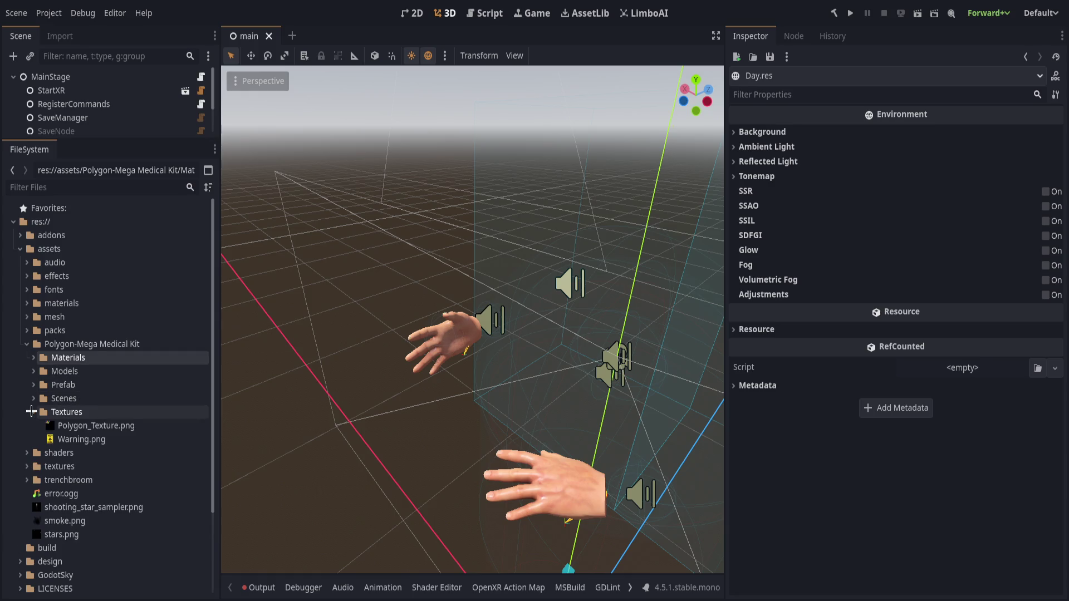
left_click(31, 412)
left_click(34, 399)
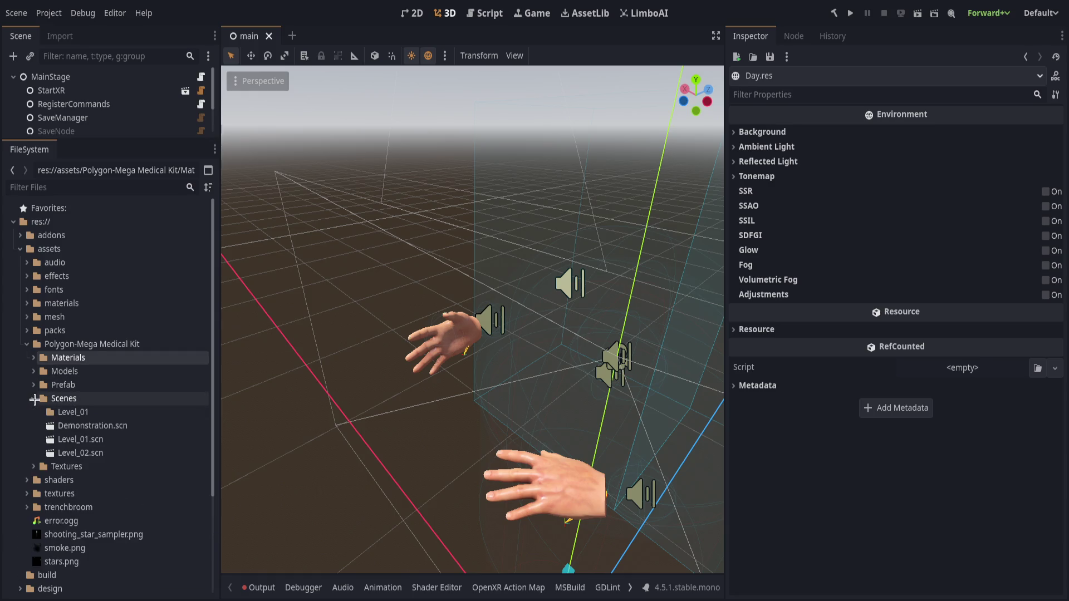
left_click(69, 399)
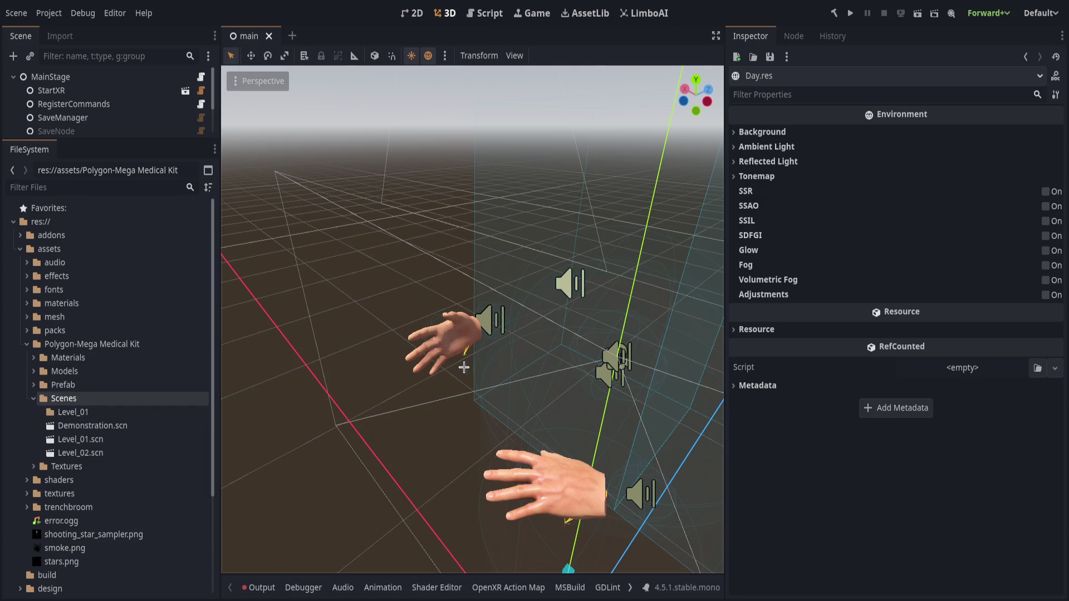
left_click(34, 399)
Expand the Prefab folder and scroll down to select the SM_Medical_Bag prefab.
left_click(34, 385)
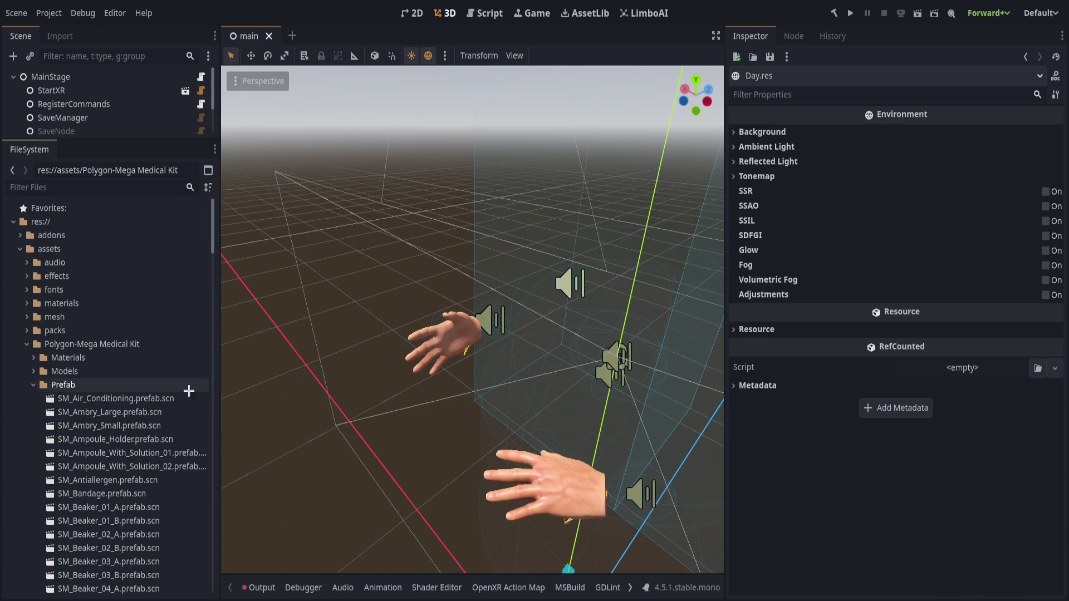
scroll(165, 506, "down", 5)
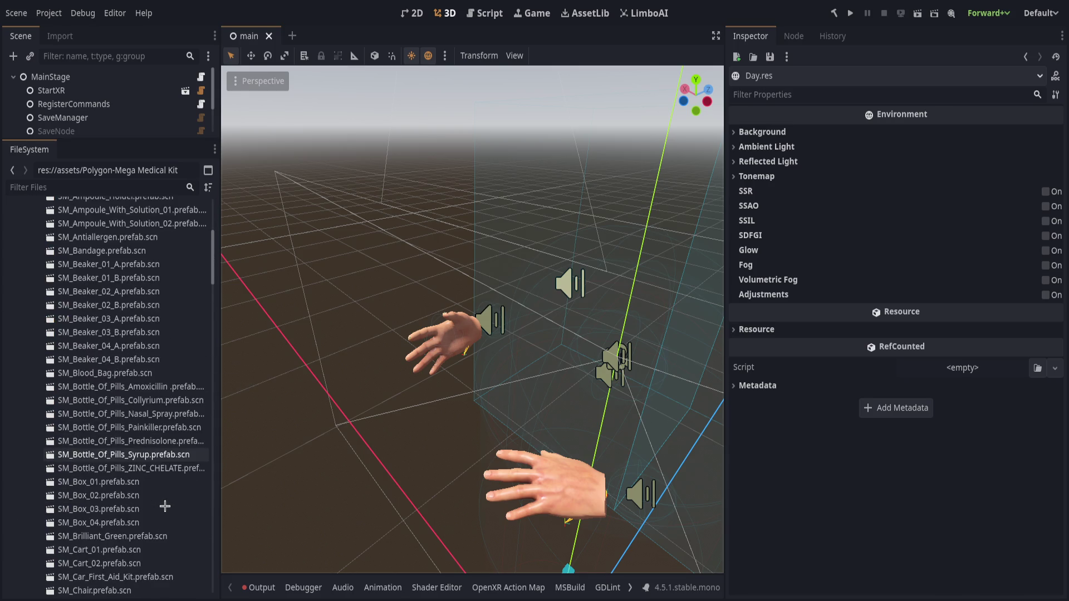
scroll(165, 506, "down", 15)
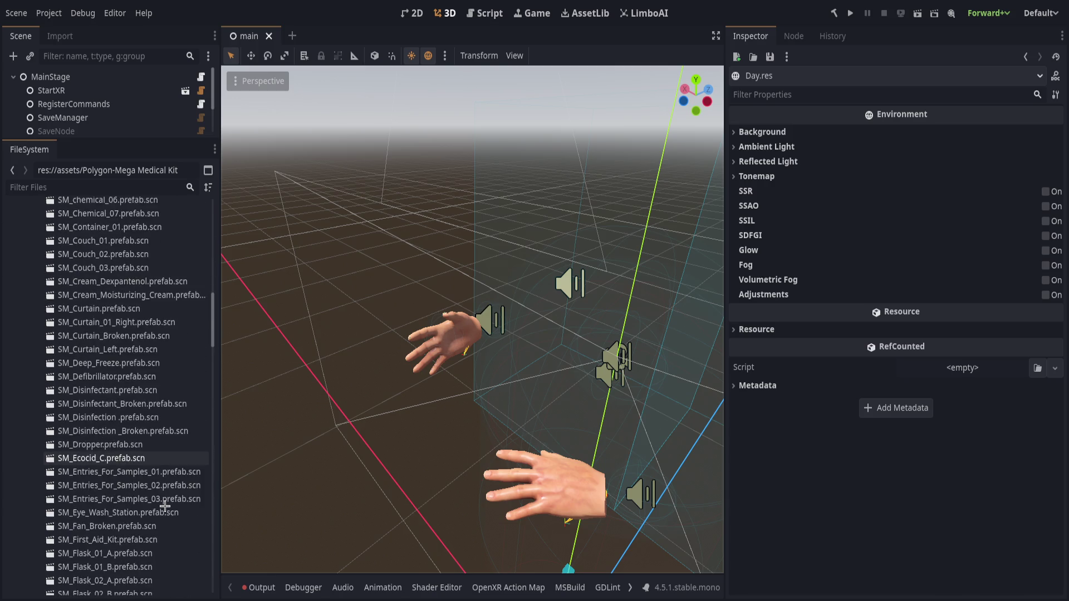
scroll(166, 505, "down", 3)
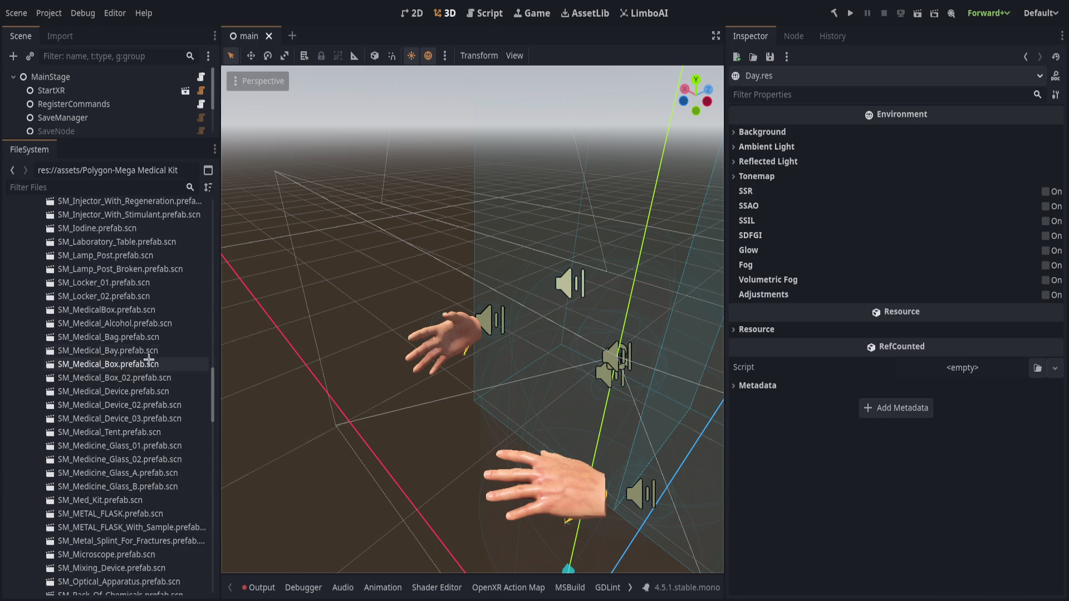
left_click(161, 336)
Open the SM_Medical_Bag and SM_Medical_Bay prefabs, inspecting the bag's MeshRenderer and orbiting the bay.
double_click(161, 337)
scroll(377, 382, "up", 3)
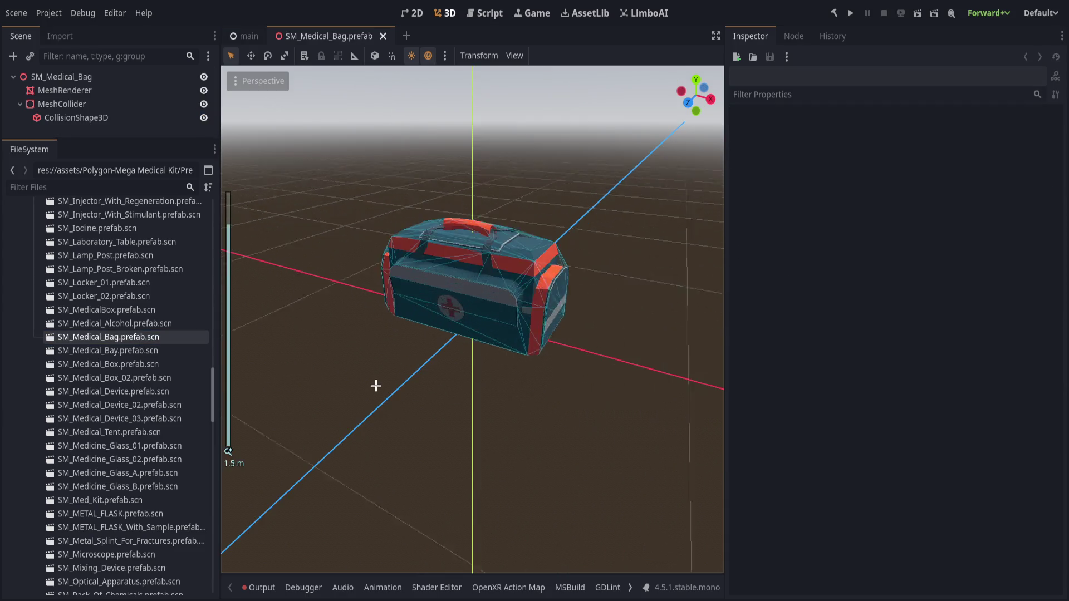
left_click(135, 86)
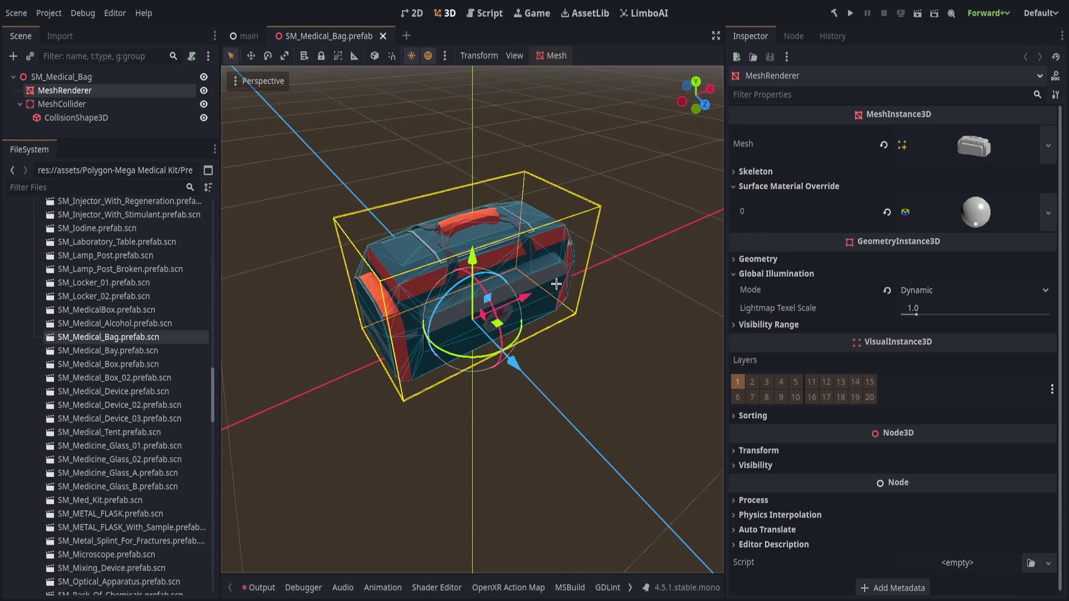
double_click(177, 350)
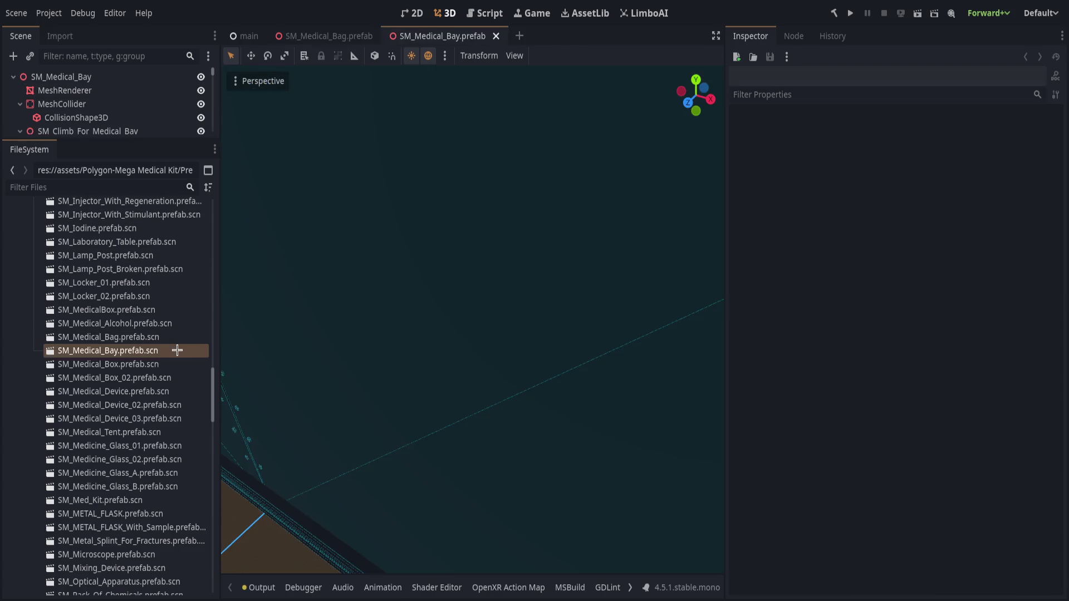
scroll(309, 267, "up", 3)
scroll(308, 267, "up", 2)
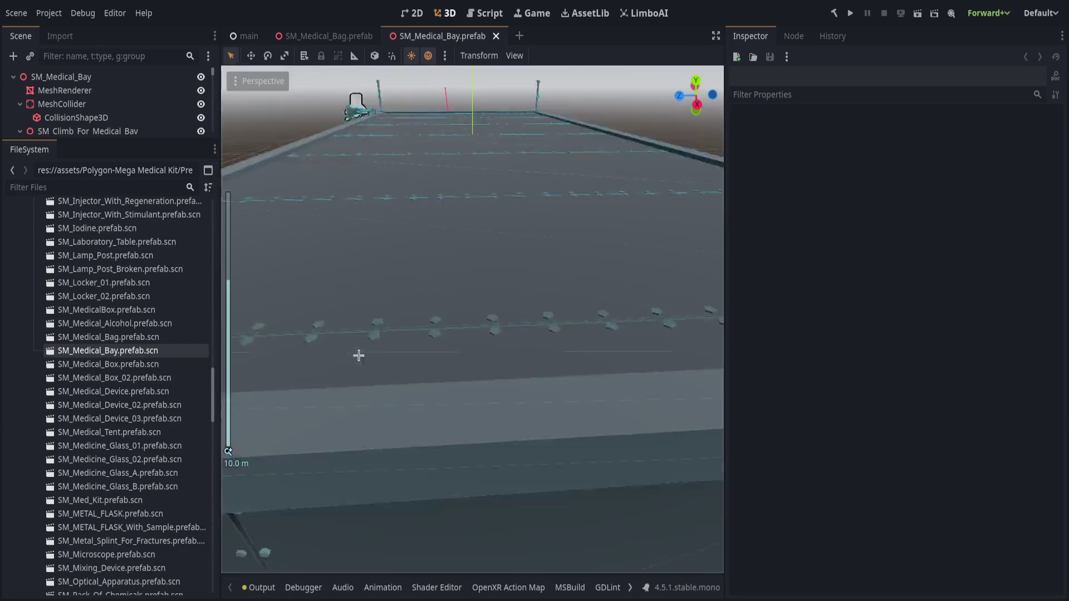
mouse_move(359, 355)
left_mouse_down()
mouse_move(363, 334)
mouse_move(580, 305)
mouse_move(671, 322)
mouse_move(592, 327)
left_mouse_up()
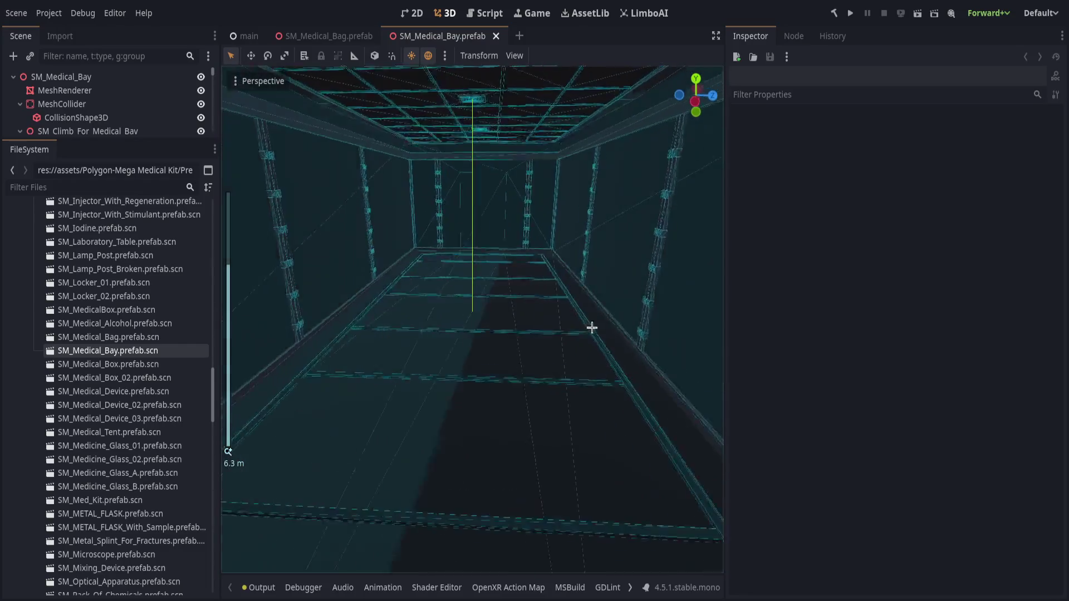
scroll(592, 327, "down", 8)
Open the SM_Medical_Box and SM_Medical_Box_02 prefabs and orbit closely around each box.
double_click(111, 364)
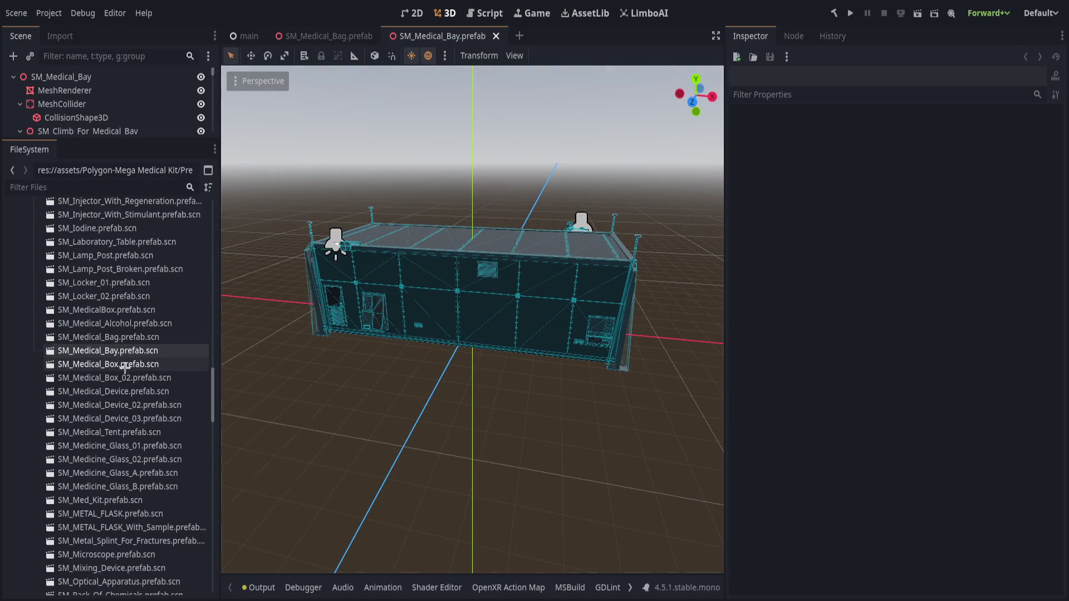
scroll(435, 351, "up", 5)
mouse_move(435, 351)
left_mouse_down()
mouse_move(585, 248)
mouse_move(329, 227)
mouse_move(616, 262)
mouse_move(512, 263)
mouse_move(473, 208)
mouse_move(344, 222)
mouse_move(535, 232)
mouse_move(537, 301)
mouse_move(420, 217)
mouse_move(490, 234)
mouse_move(512, 228)
mouse_move(529, 269)
left_mouse_up()
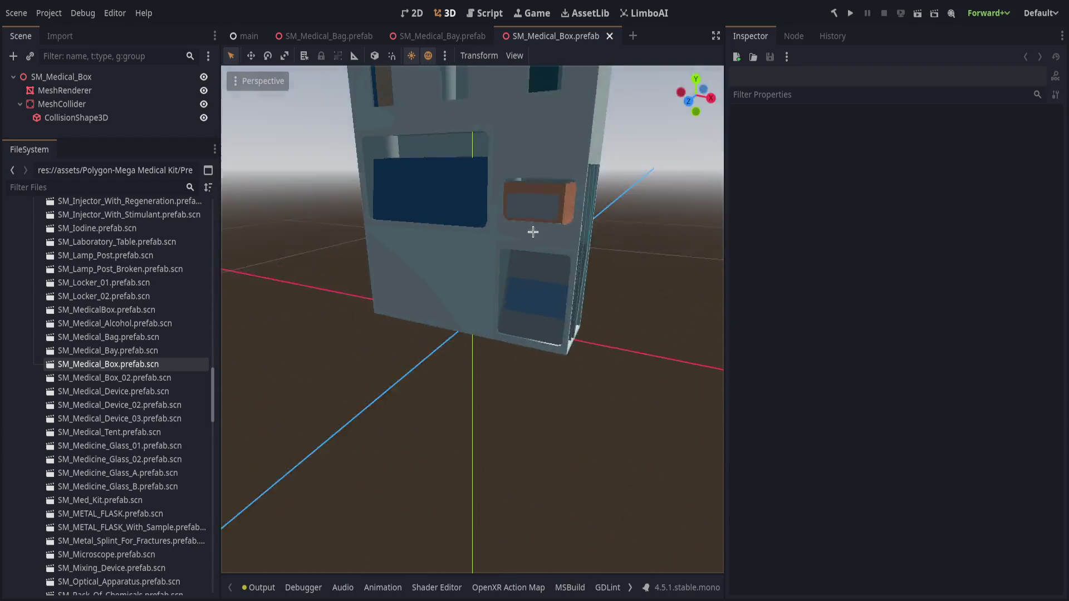
scroll(531, 249, "down", 3)
scroll(420, 217, "up", 3)
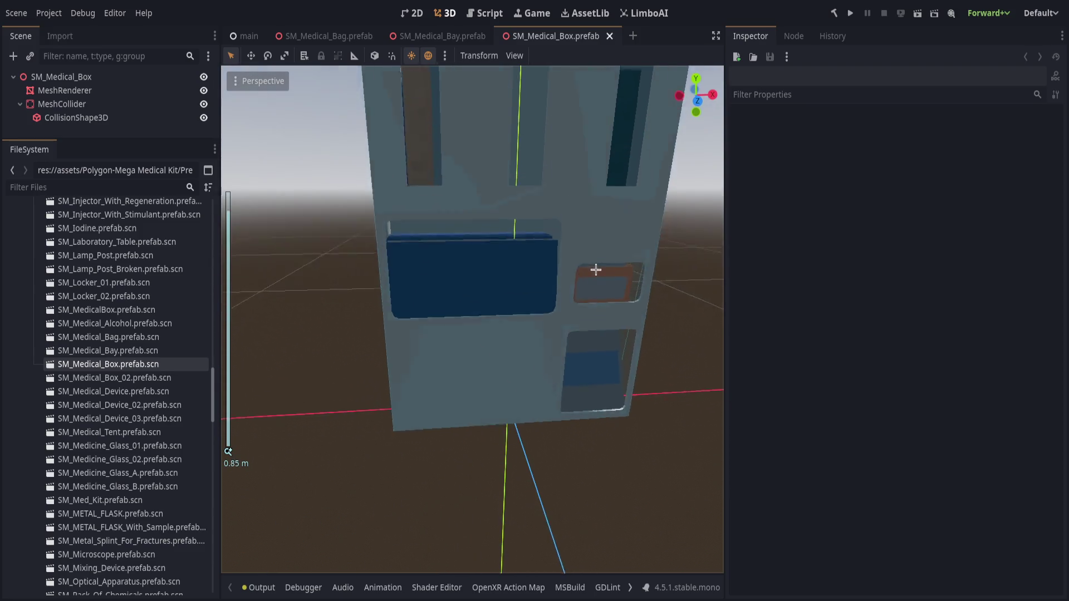
scroll(479, 265, "down", 2)
double_click(115, 378)
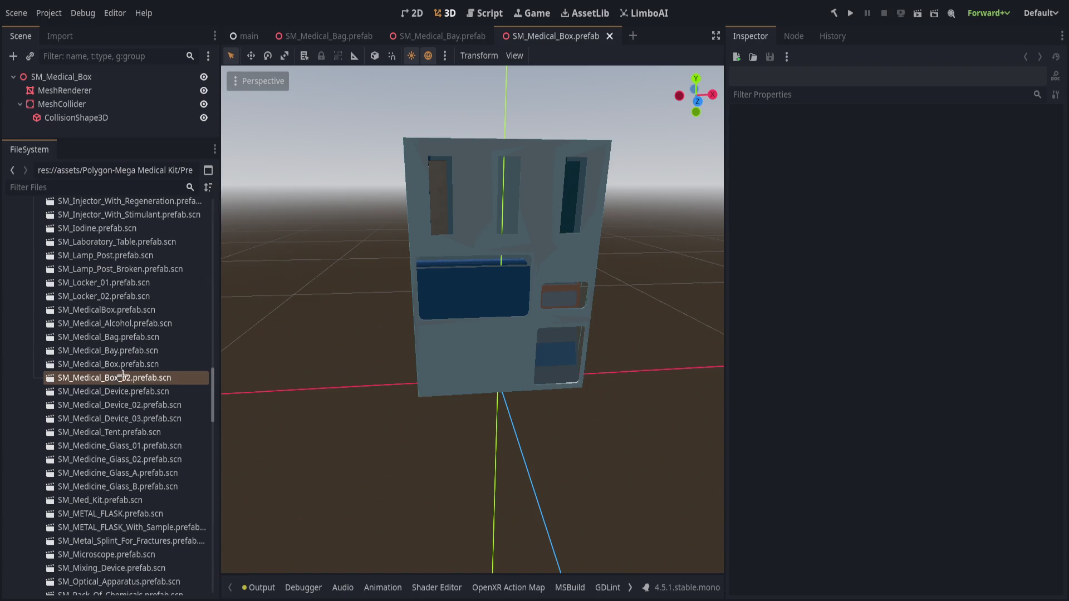
scroll(303, 310, "up", 8)
mouse_move(439, 349)
left_mouse_down()
mouse_move(303, 310)
mouse_move(375, 306)
mouse_move(358, 349)
mouse_move(386, 358)
mouse_move(338, 381)
left_mouse_up()
scroll(373, 370, "down", 2)
scroll(338, 381, "down", 5)
Open the SM_Medical_Device and SM_Pills_01 to SM_Pills_03 prefabs, inspecting each pill blister.
double_click(114, 392)
left_click_drag(418, 330, 310, 389)
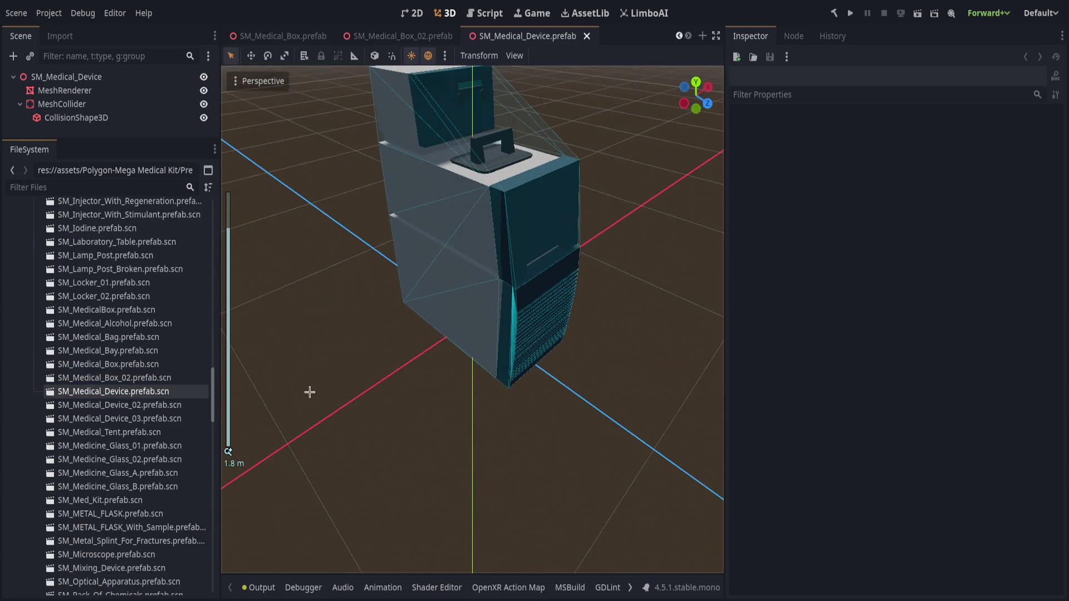
scroll(134, 398, "down", 10)
double_click(127, 344)
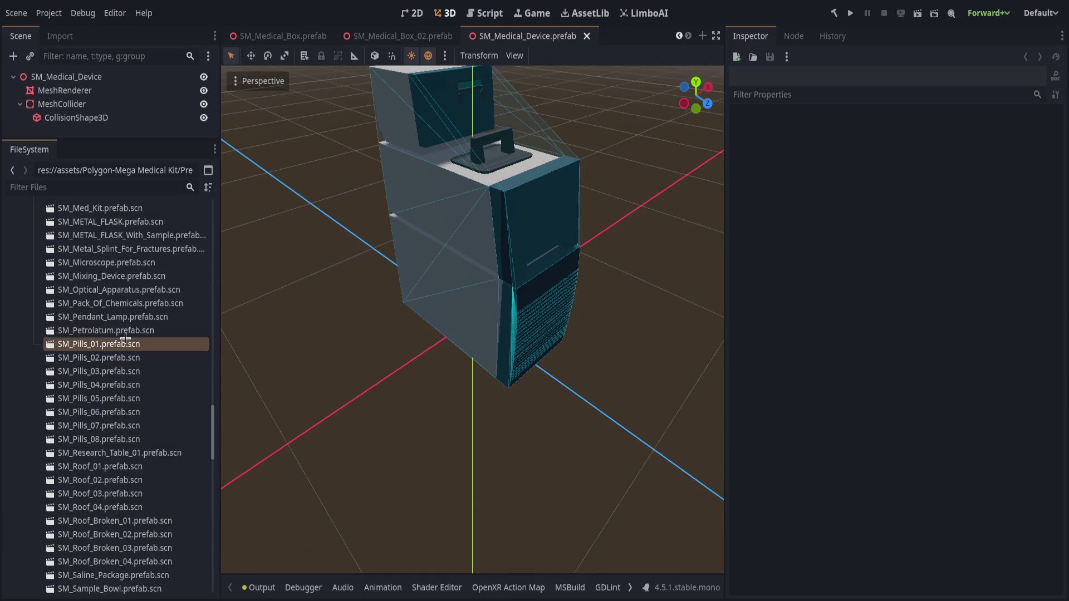
mouse_move(390, 456)
left_mouse_down()
mouse_move(561, 184)
mouse_move(589, 256)
mouse_move(381, 410)
left_mouse_up()
double_click(160, 358)
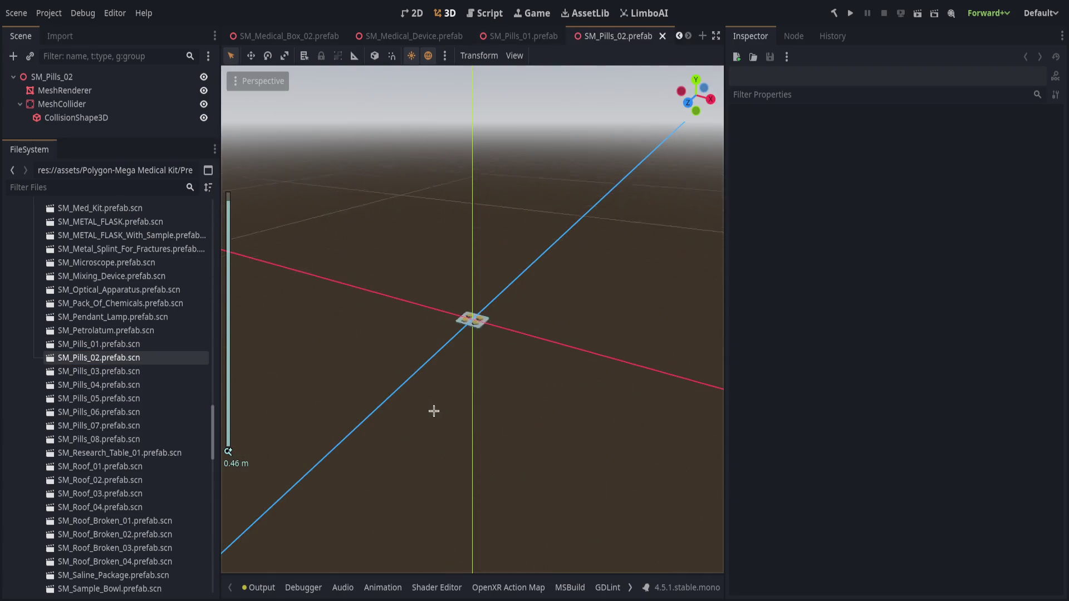
left_click_drag(446, 396, 573, 420)
double_click(155, 371)
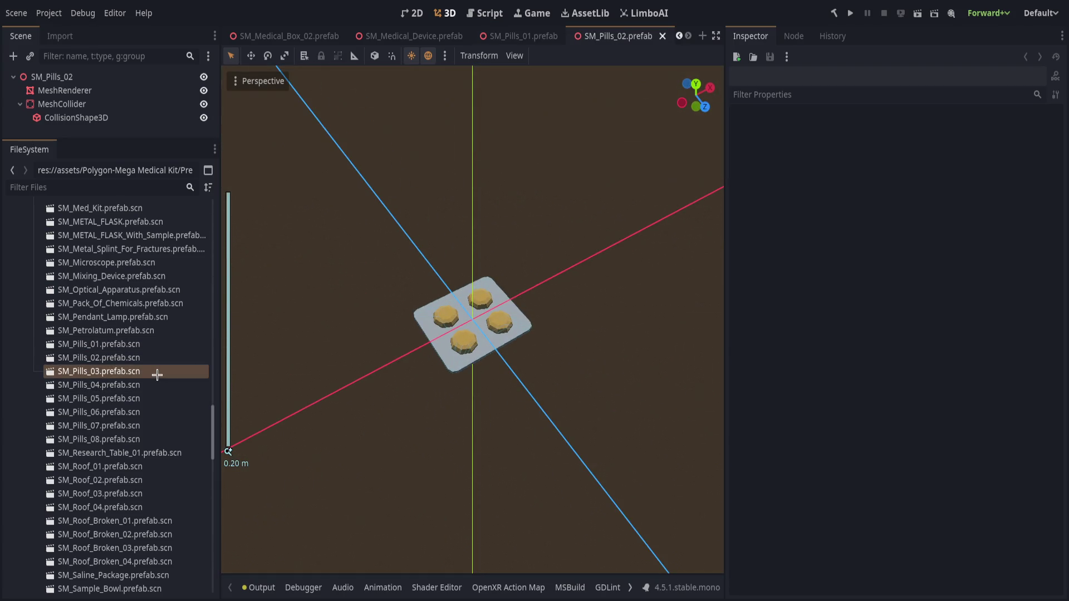
scroll(354, 419, "up", 2)
left_click_drag(354, 420, 618, 406)
Open the SM_Pills_04 to SM_Pills_06 prefabs, viewing each pill blister from above.
double_click(100, 385)
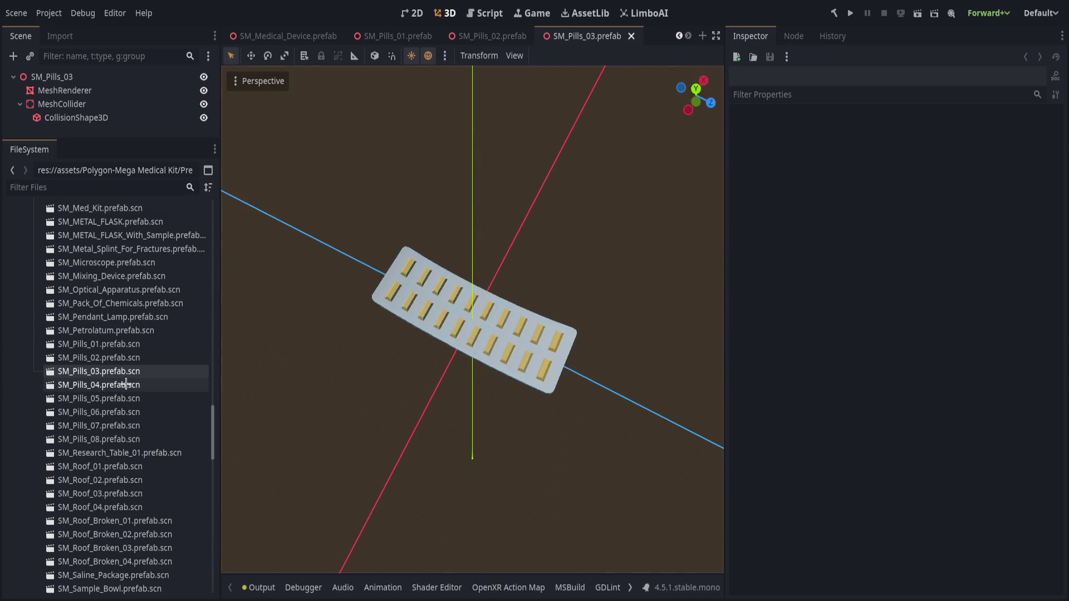
left_click_drag(433, 472, 557, 393)
double_click(129, 400)
scroll(401, 386, "up", 6)
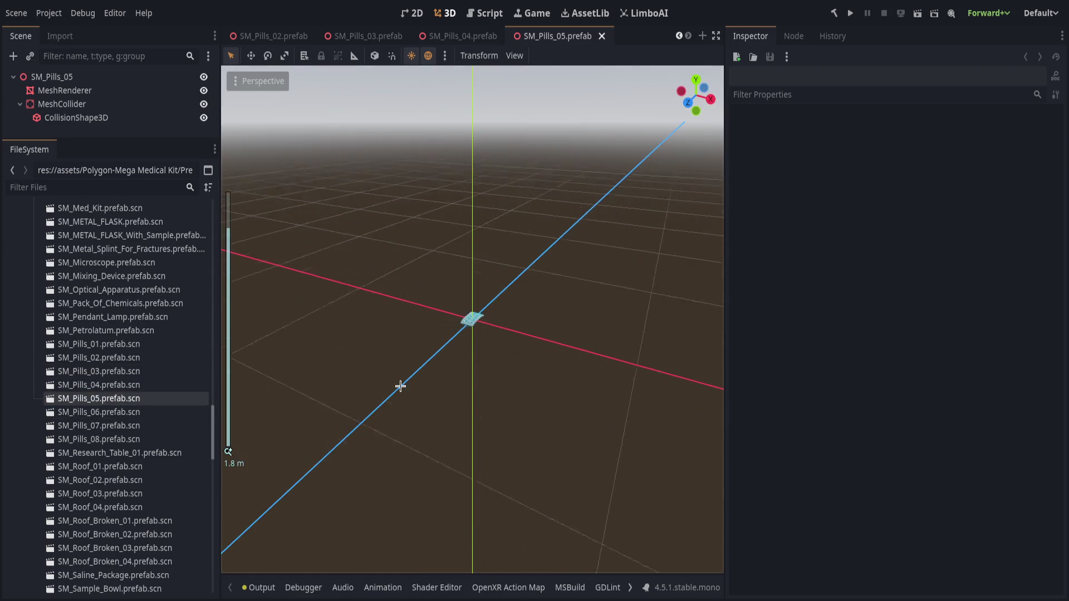
left_click_drag(401, 387, 530, 430)
double_click(171, 414)
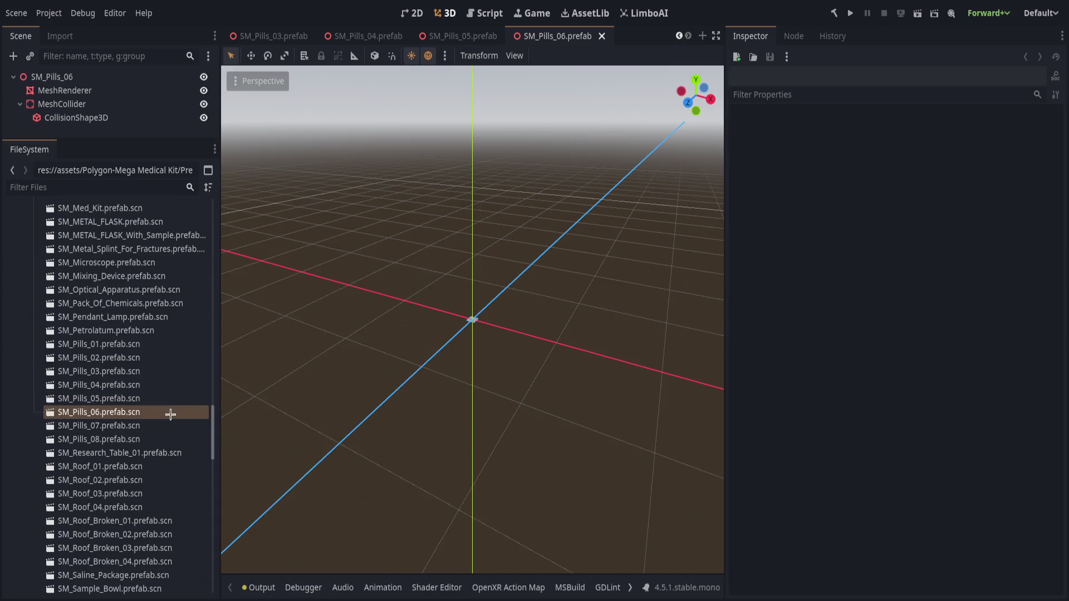
left_click(144, 425)
scroll(341, 396, "up", 6)
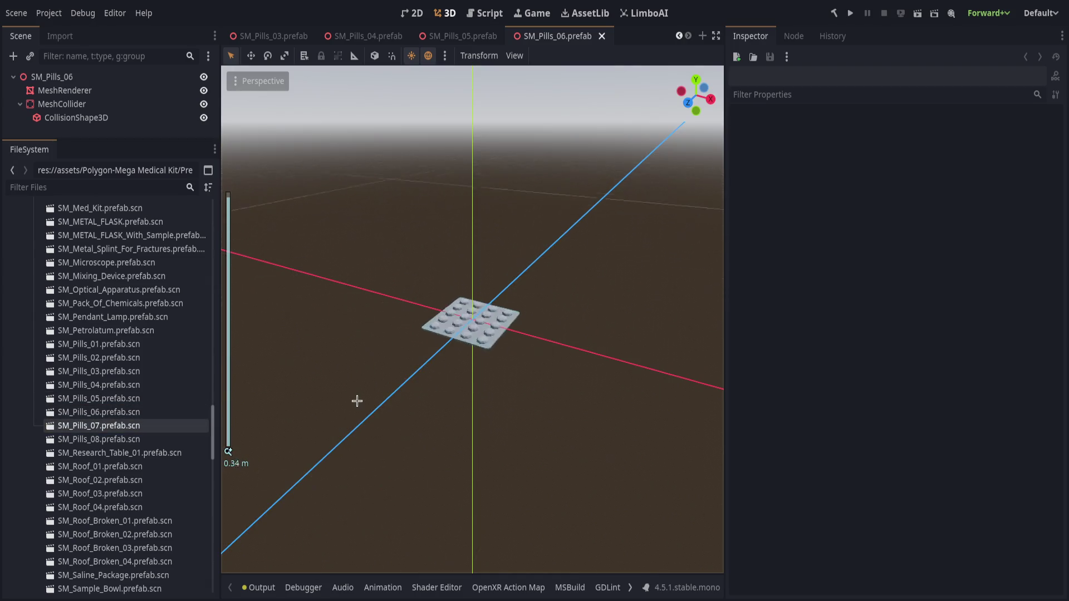
left_click_drag(356, 399, 484, 422)
Open the SM_Pills_08, SM_Research_Table_01, SM_Roof_01 and SM_Roof_02 prefabs.
double_click(143, 438)
scroll(341, 474, "up", 2)
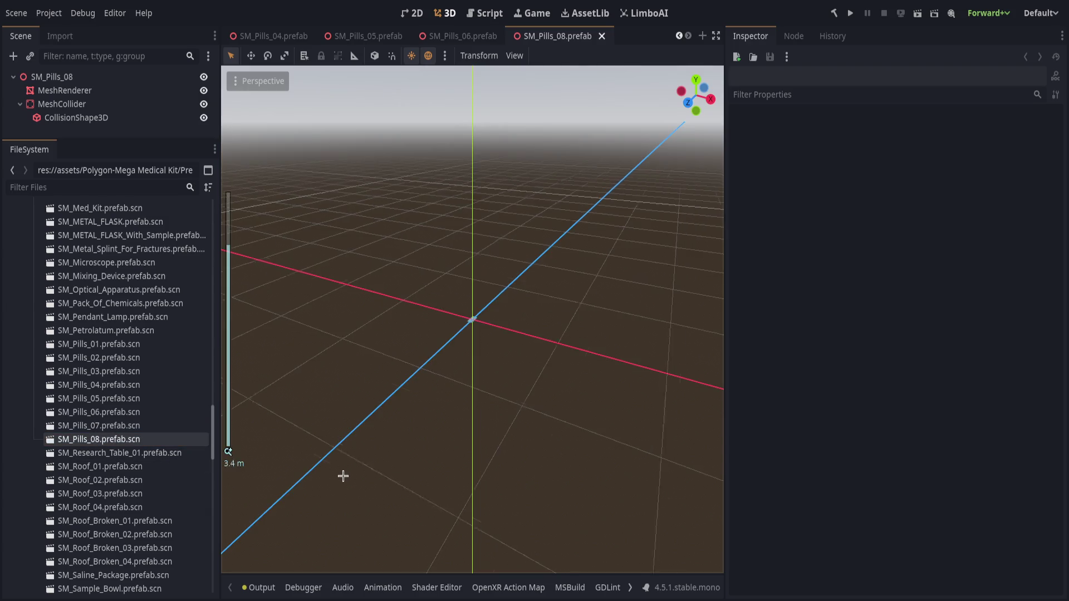
scroll(342, 472, "up", 5)
mouse_move(341, 470)
left_mouse_down()
mouse_move(482, 470)
mouse_move(467, 492)
left_mouse_up()
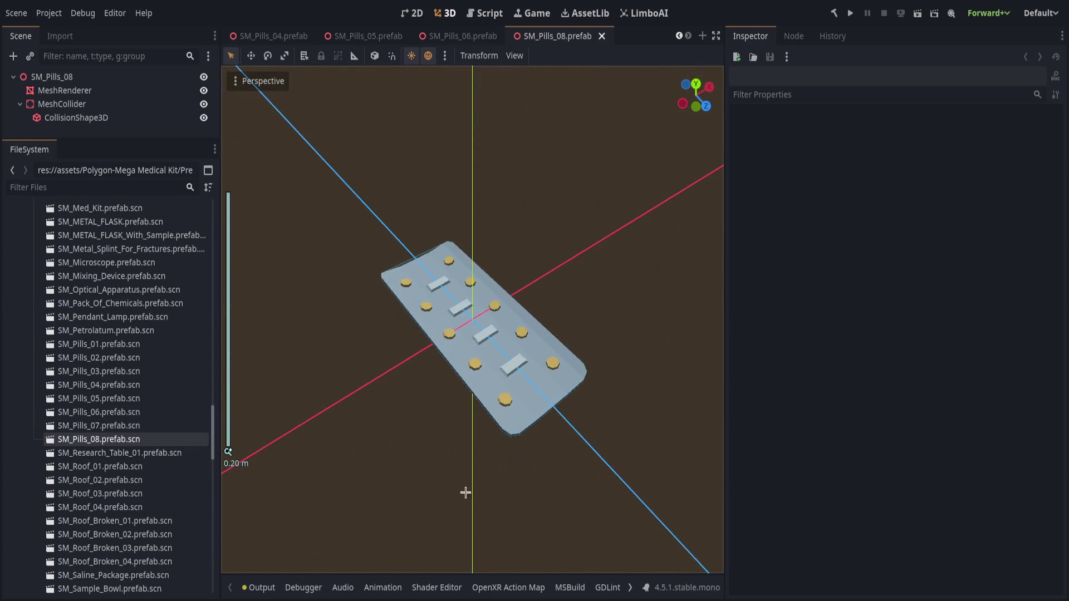
double_click(124, 453)
scroll(362, 449, "up", 3)
scroll(363, 449, "down", 2)
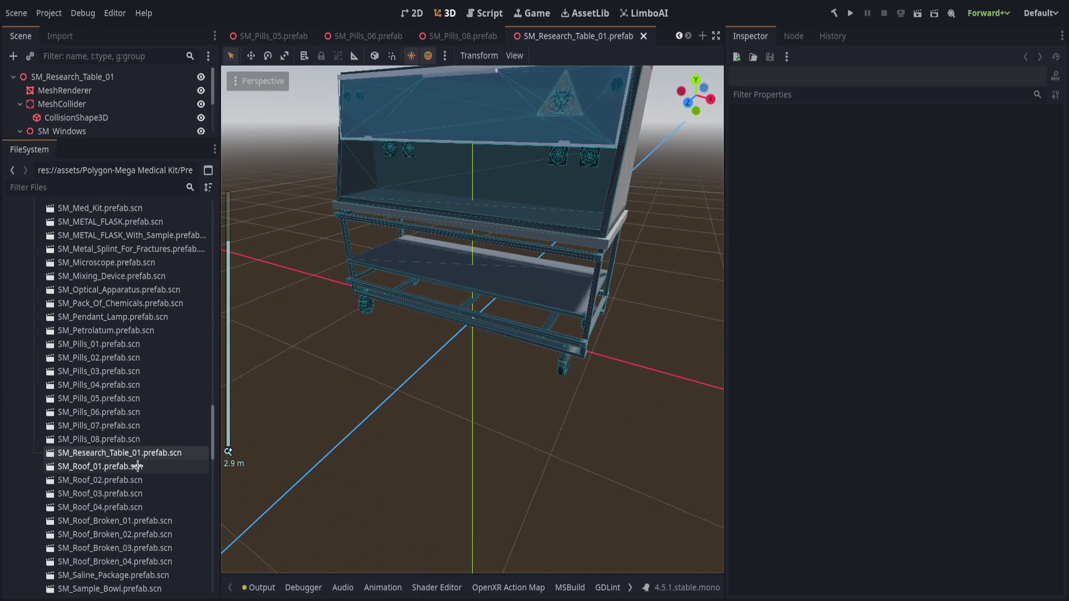
left_click(126, 468)
double_click(125, 467)
double_click(125, 481)
scroll(123, 485, "down", 5)
Open SM_Surgical_Scissors and inspect its CollisionShape3D, cancelling a trial rotation.
left_click(115, 429)
double_click(115, 421)
scroll(355, 410, "up", 5)
mouse_move(358, 412)
left_mouse_down()
mouse_move(452, 474)
mouse_move(429, 504)
left_mouse_up()
left_click(501, 518)
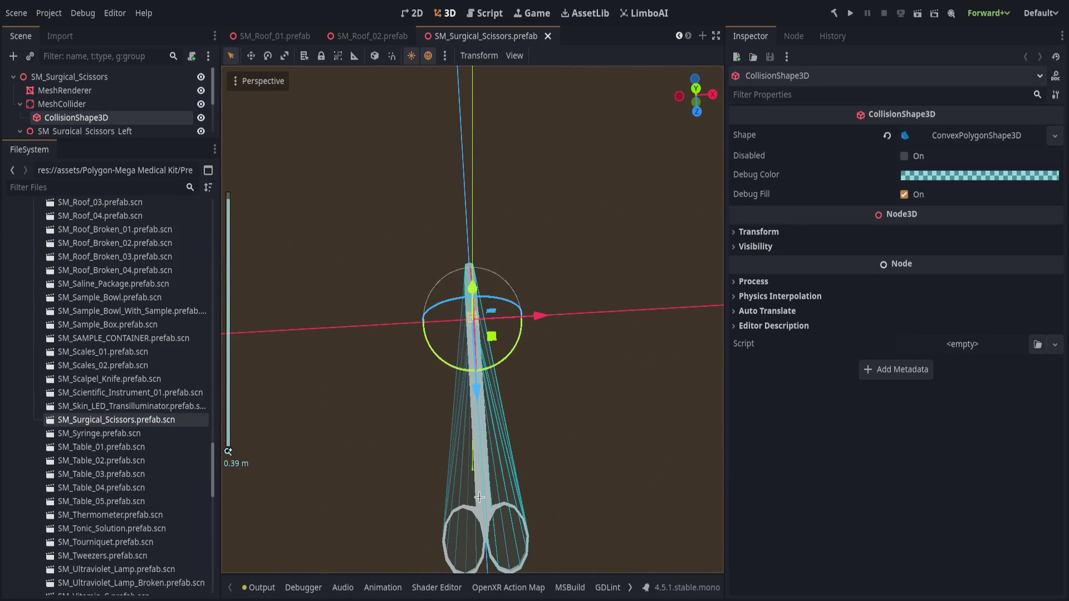
left_click_drag(510, 374, 539, 345)
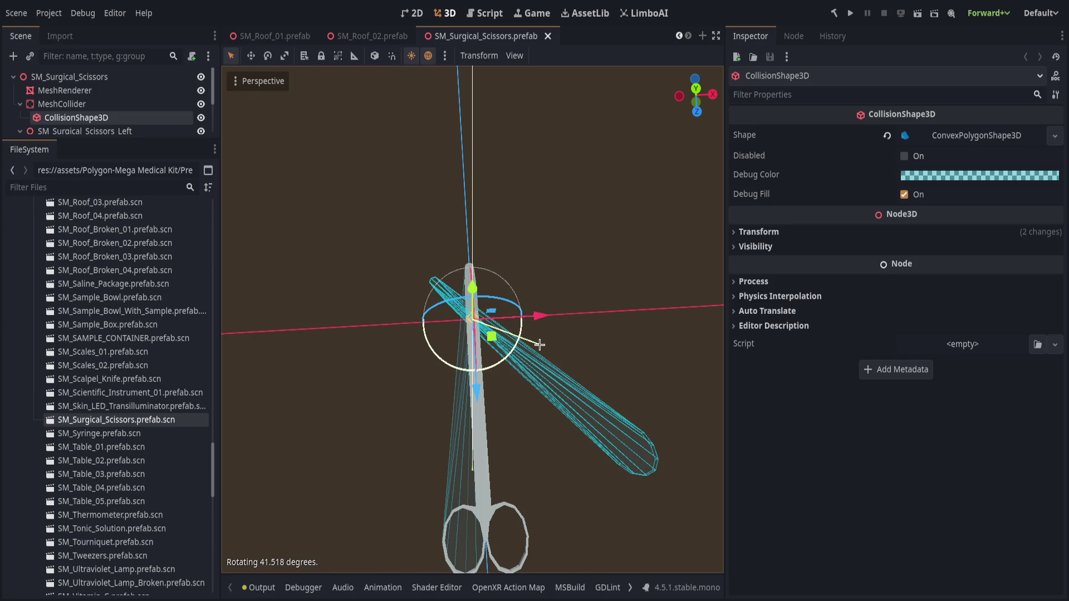
key("Escape")
Inspect the Left half's MeshRenderer and the root MeshRenderer's mesh resource properties.
mouse_move(61, 141)
left_mouse_down()
mouse_move(61, 284)
mouse_move(61, 269)
left_mouse_up()
left_click(71, 144)
left_click_drag(464, 376, 432, 365)
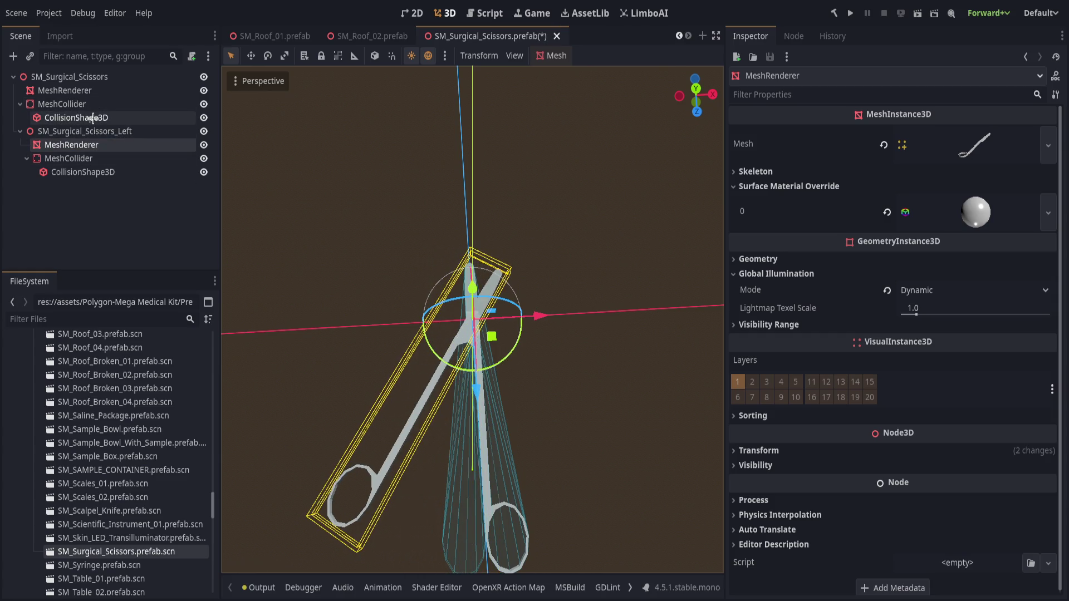
left_click(92, 91)
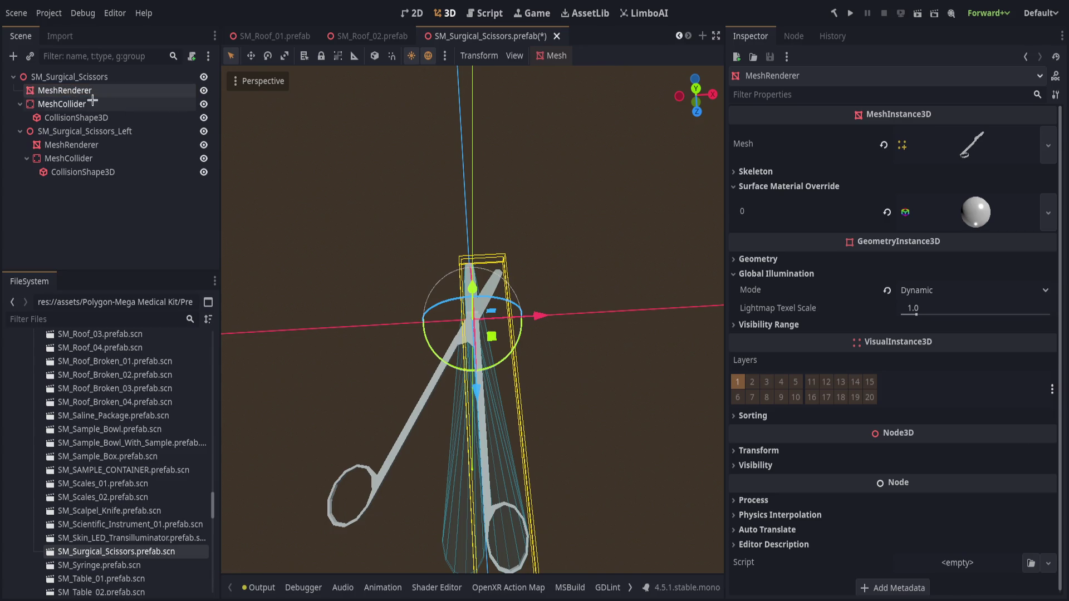
left_click(974, 157)
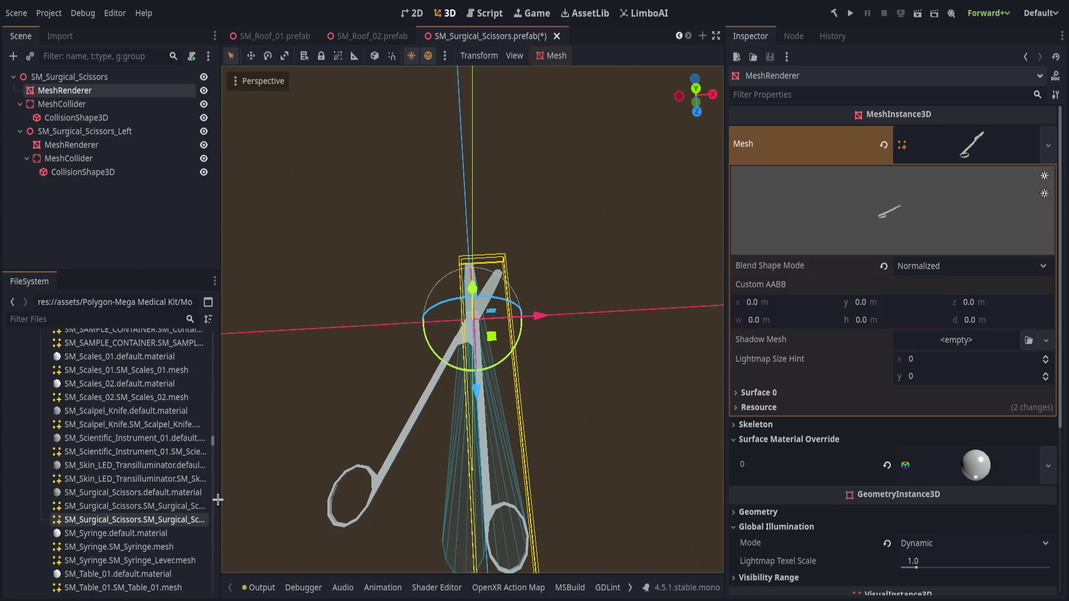
left_click_drag(219, 503, 323, 508)
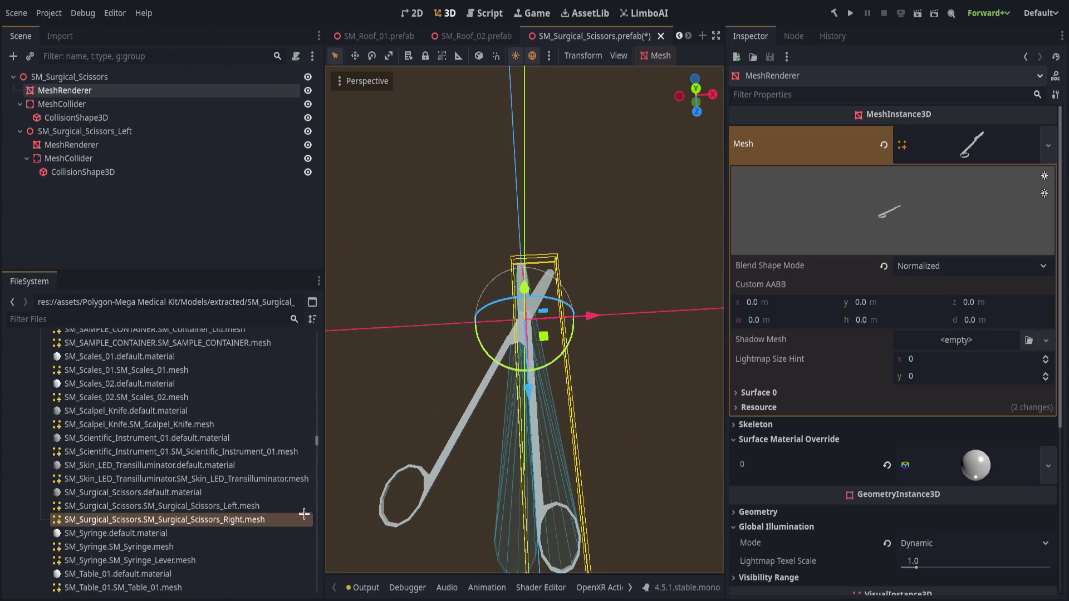
Compare the SM_Surgical_Scissors Left and Right mesh resources, then start a new Control-root scene.
double_click(248, 506)
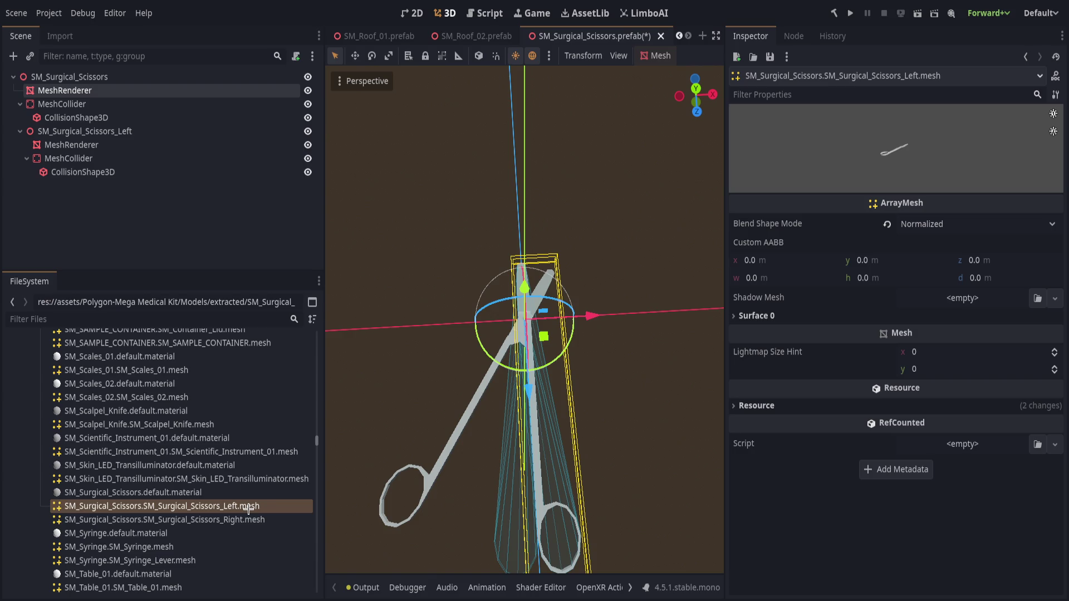
left_click(249, 519)
left_click(250, 507)
left_click(249, 519)
left_click(251, 507)
left_click(209, 222)
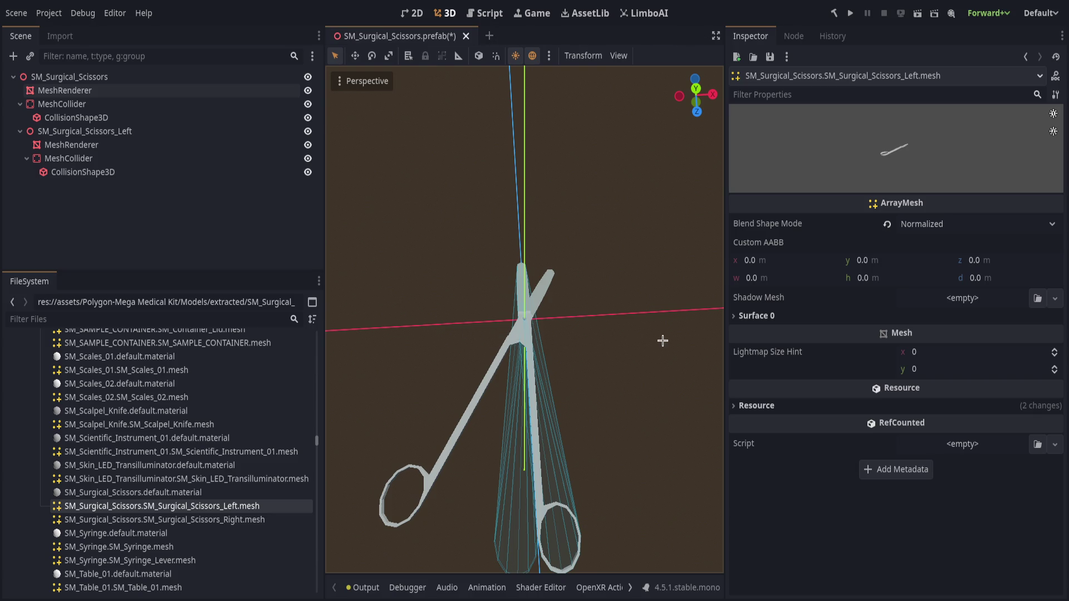
left_click(241, 135)
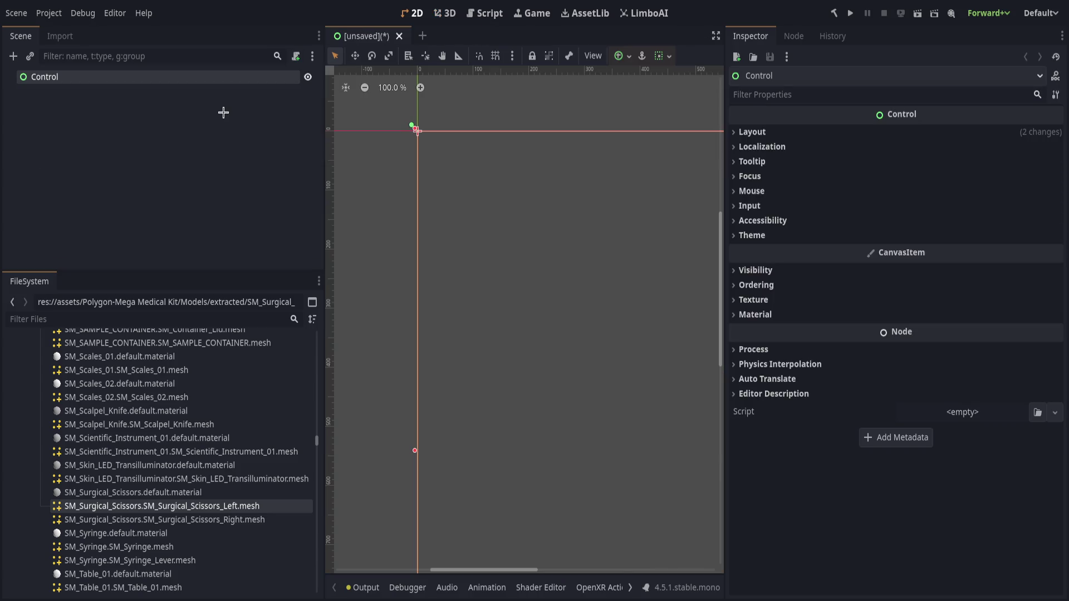
Replace the Control root with a 3D Scene Node3D root.
key("ctrl+z")
left_click(184, 134)
key("ctrl+z")
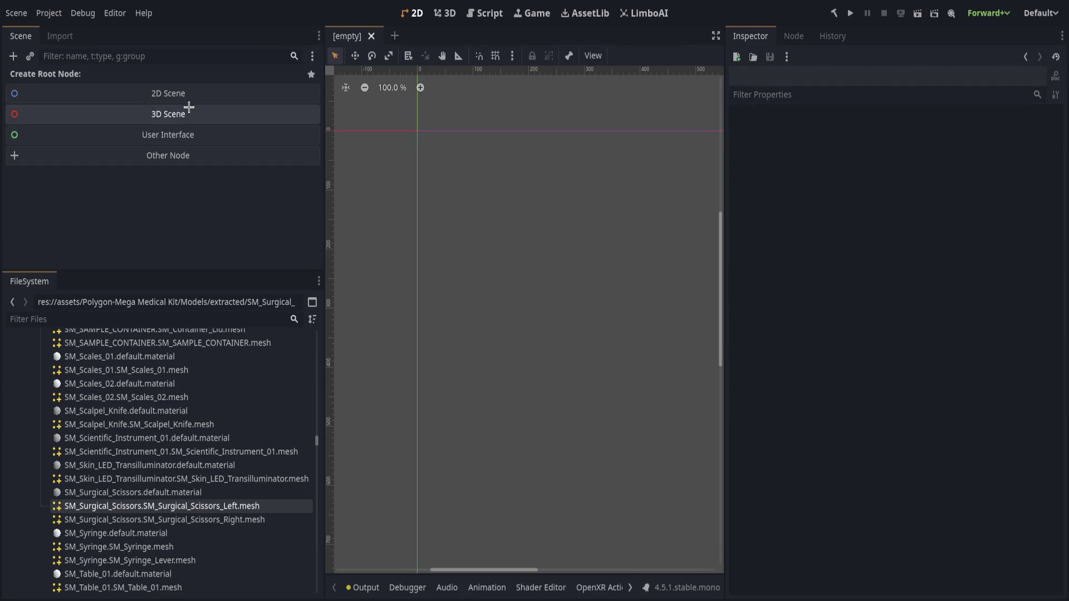
left_click(186, 108)
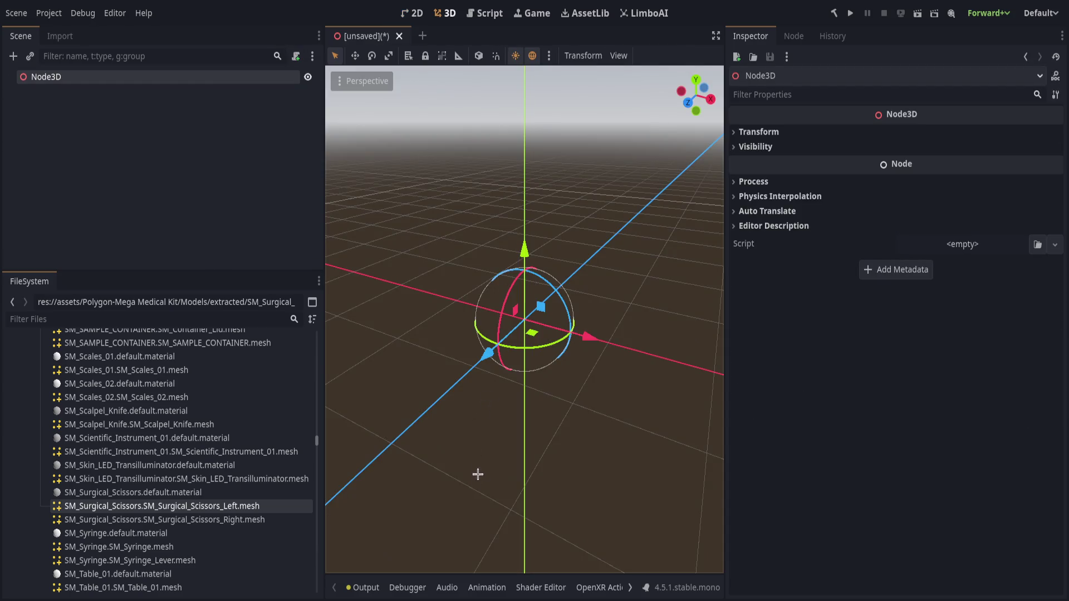
Attach a new built-in script to Node3D and widen the script editor's code area.
left_click(291, 83)
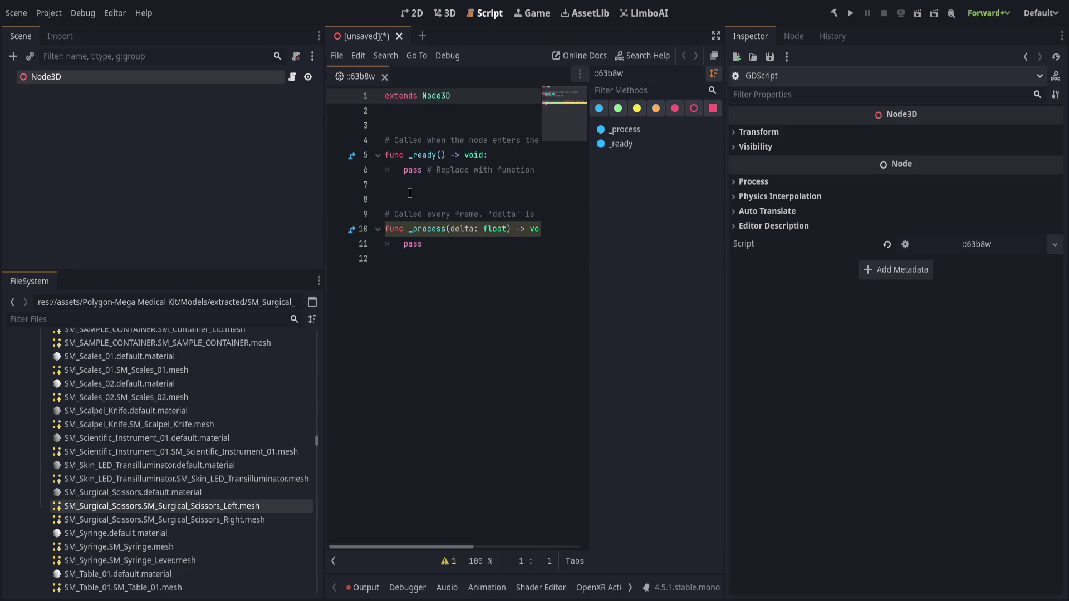
left_click_drag(725, 261, 947, 261)
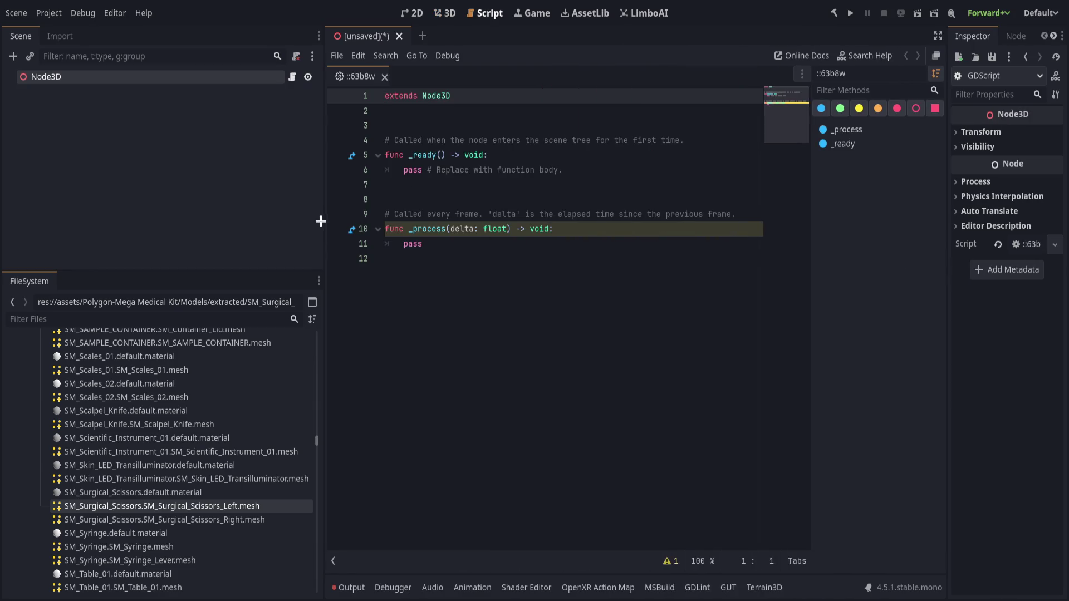
left_click_drag(324, 227, 260, 229)
left_click(516, 251)
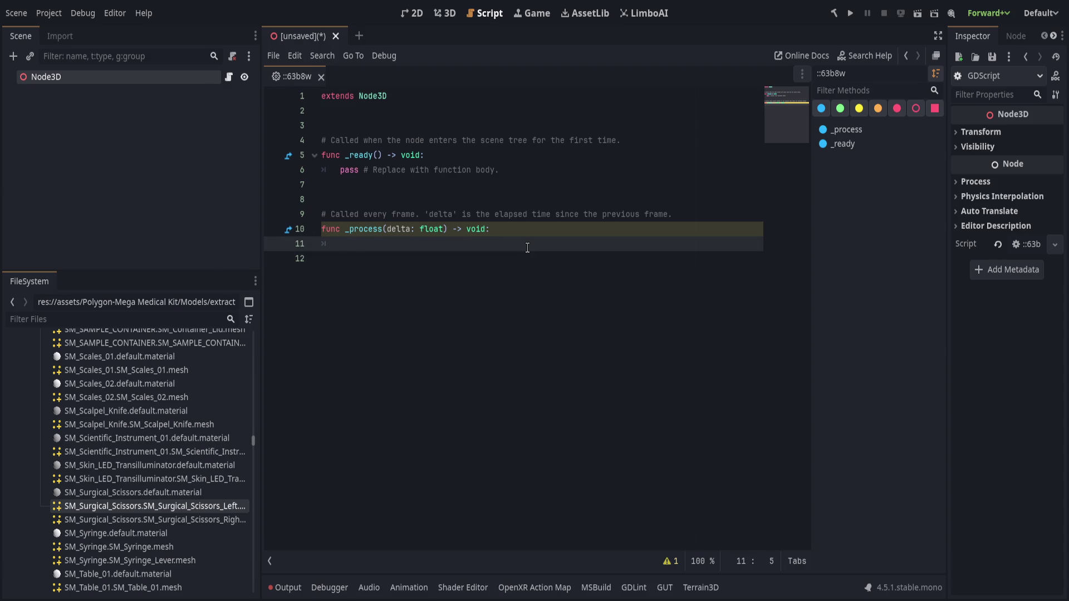
type("o")
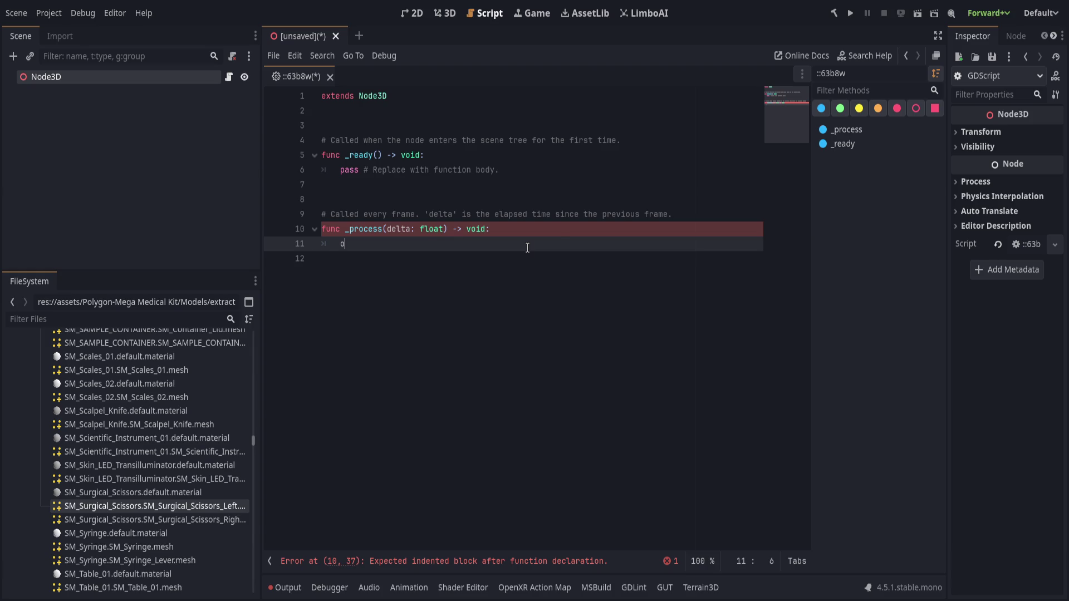
key("ctrl+z")
left_click(494, 112)
key("Return")
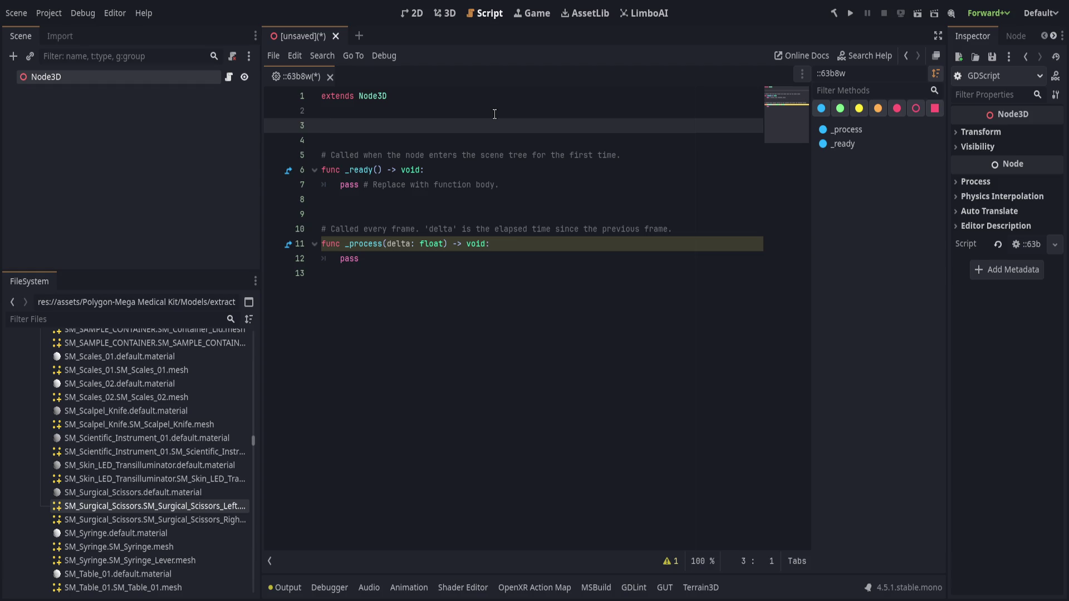
key("Up")
key("Up")
key("Return")
key("Up")
type("@tool")
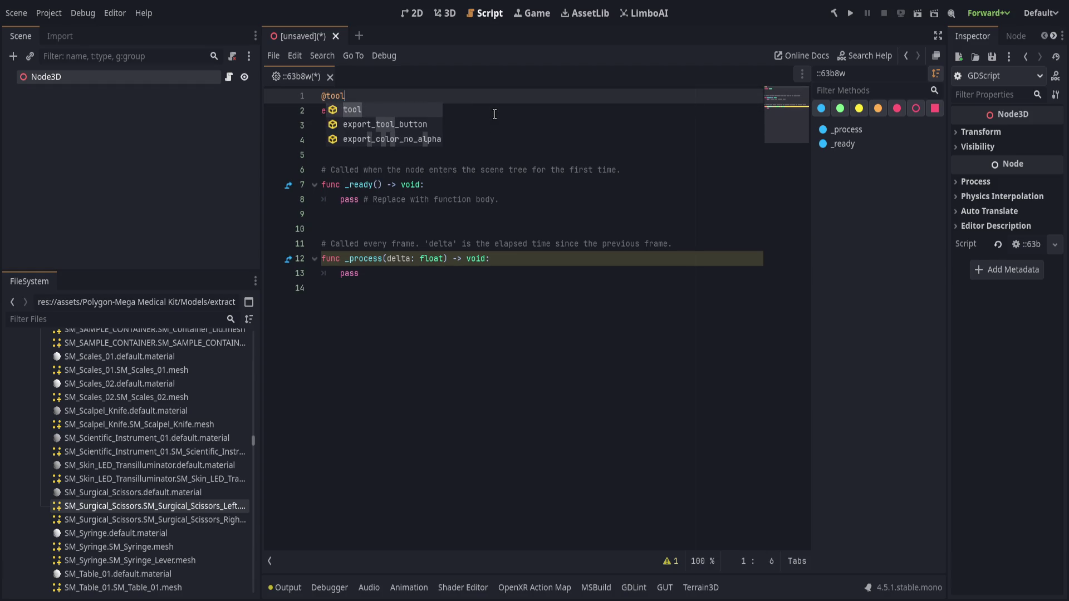
key("Escape")
Replace the pass line in _ready with RenderingServer.
key("Down")
key("Down")
key("Down")
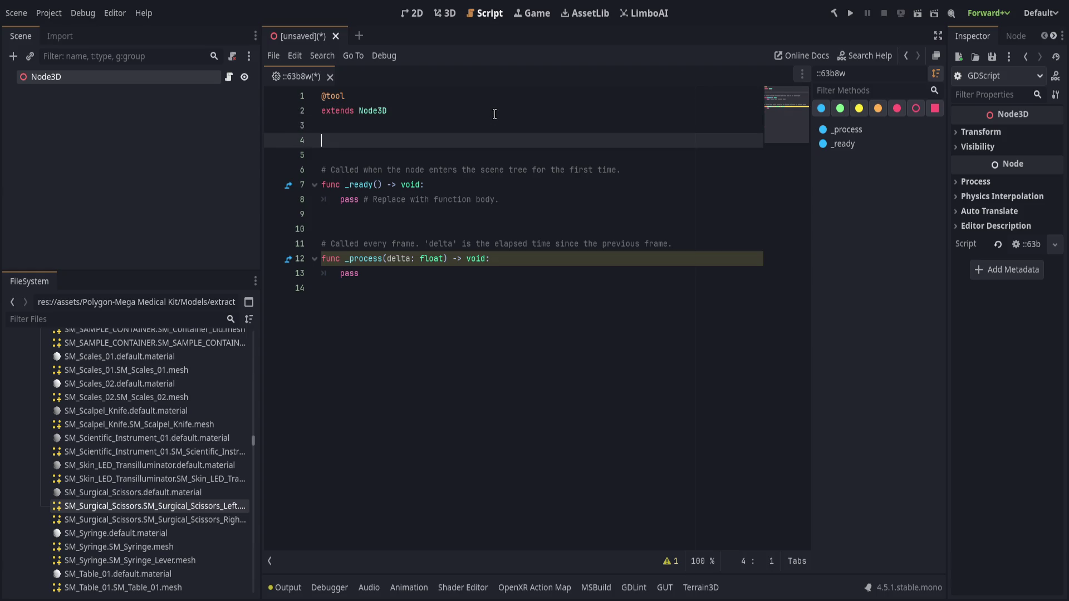
key("Down")
key("Down")
key("Down")
key("Home")
key("shift+End")
key("BackSpace")
type("ender")
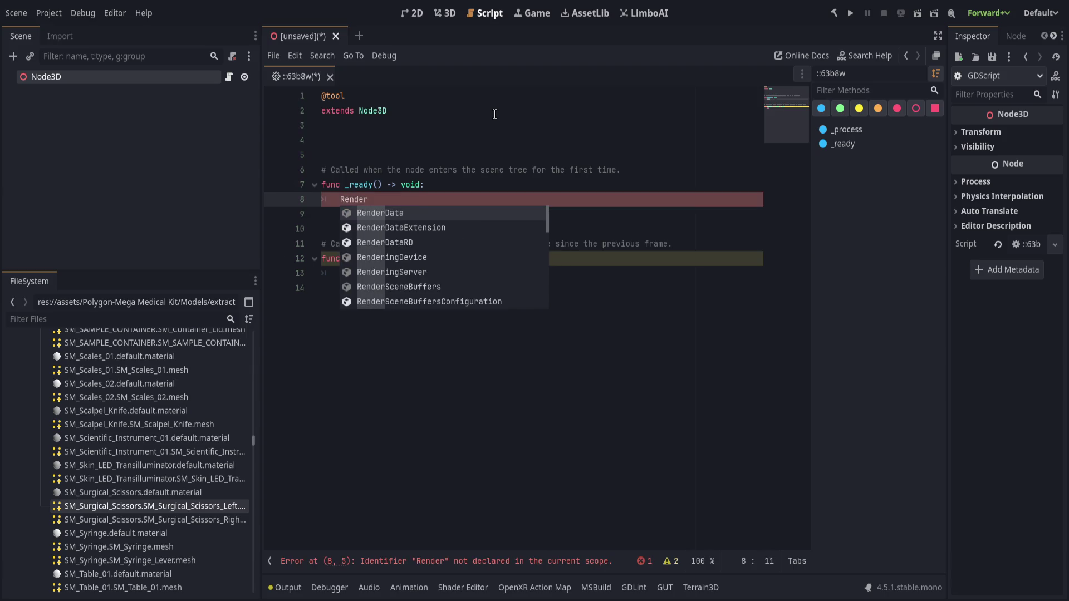
type("ingser")
key("Return")
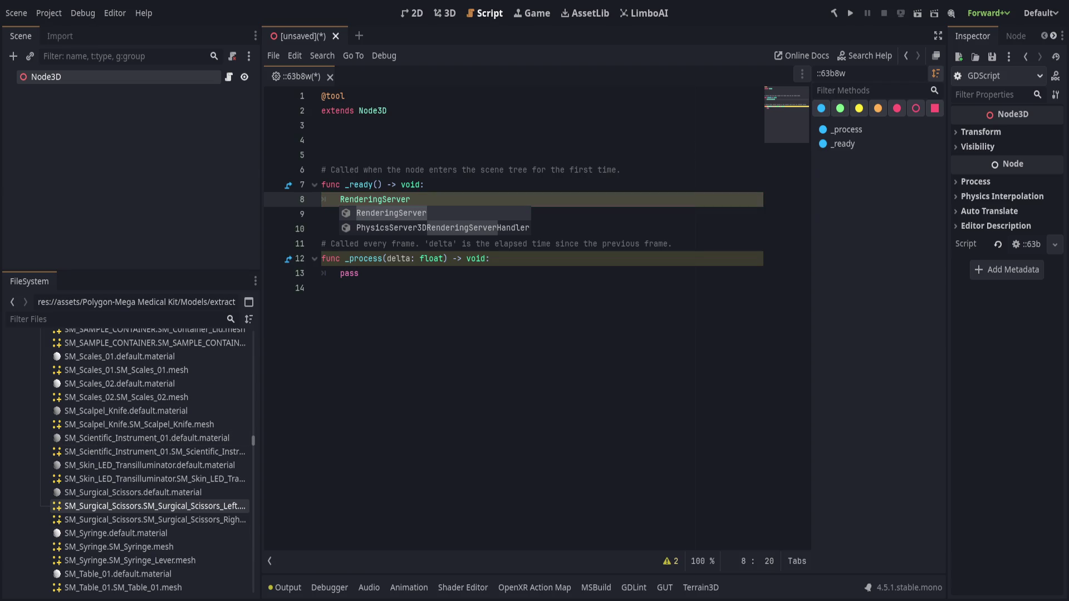
Collapse the extracted folder in the FileSystem dock to reveal the gltf models.
left_click(554, 121)
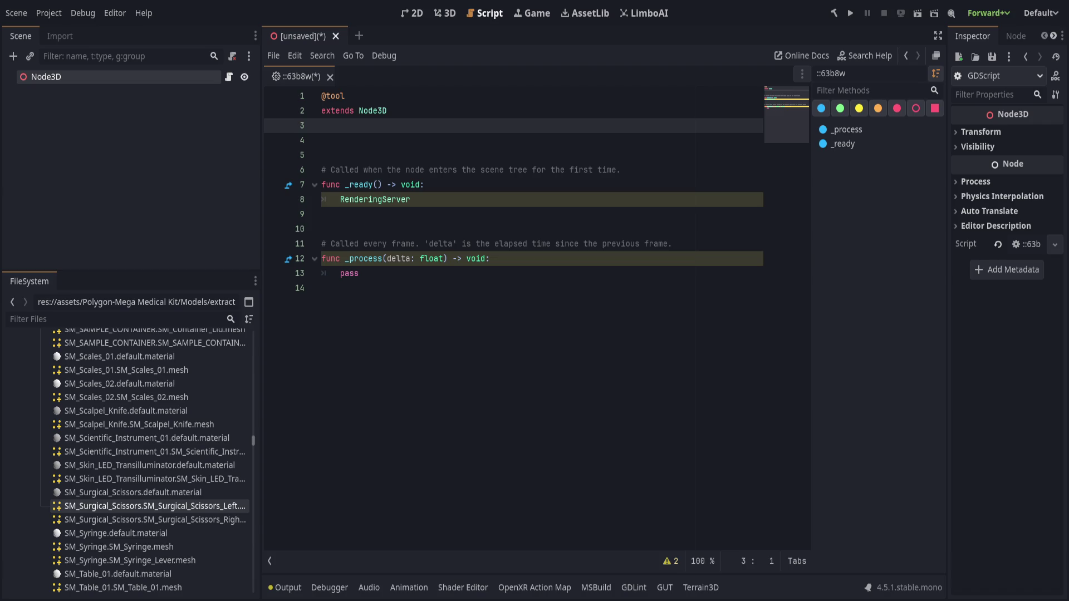
left_click(510, 139)
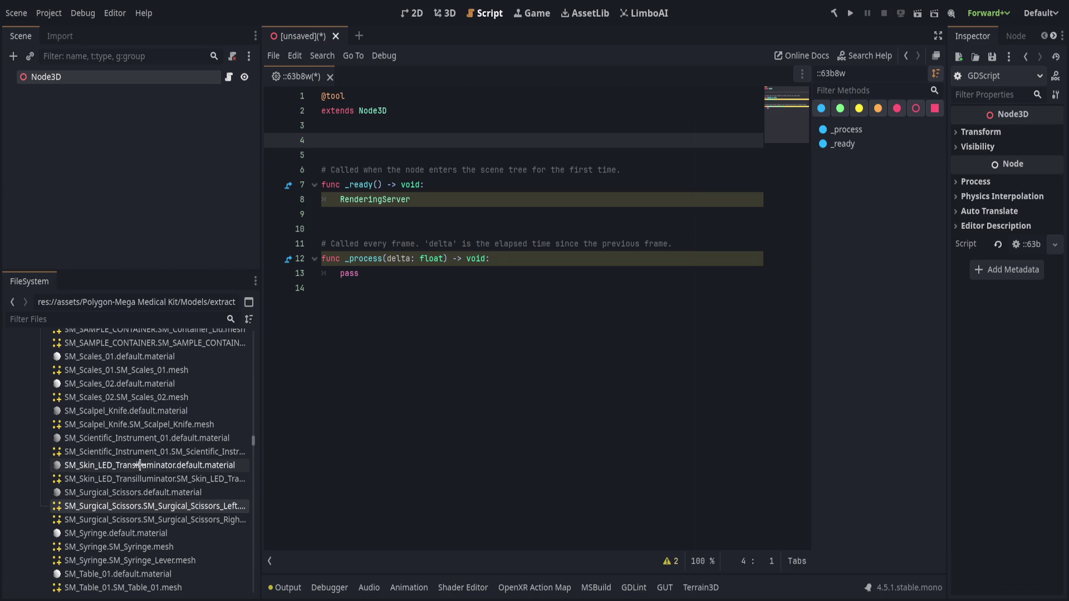
scroll(140, 465, "up", 10)
left_click_drag(255, 432, 255, 334)
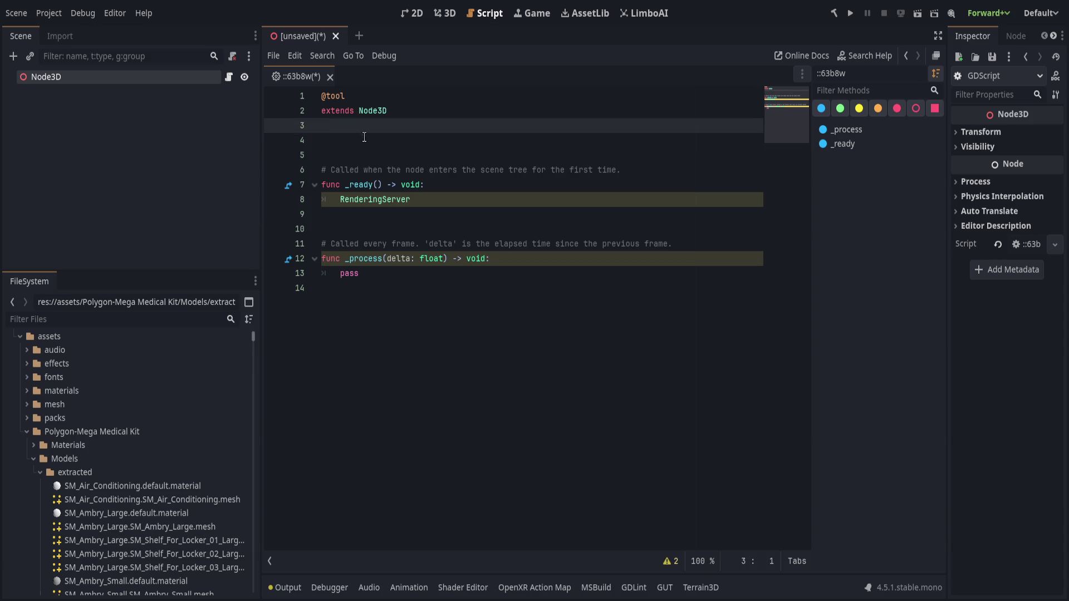
left_click(40, 472)
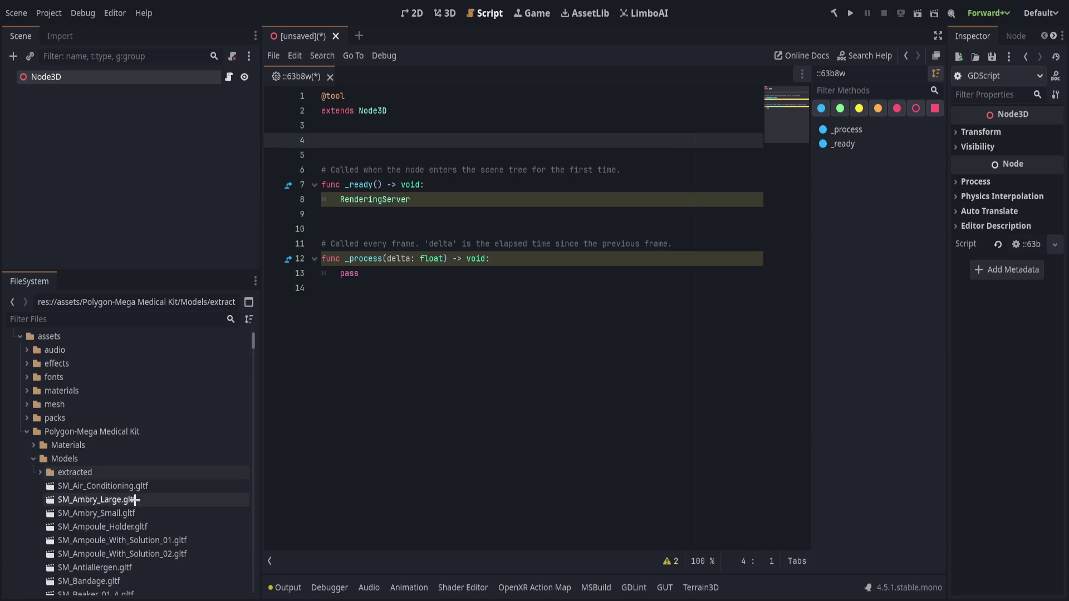
Drag SM_Air_Conditioning.gltf onto line 4 to preload it as constant SM_AIR_CONDITIONING.
left_click(445, 13)
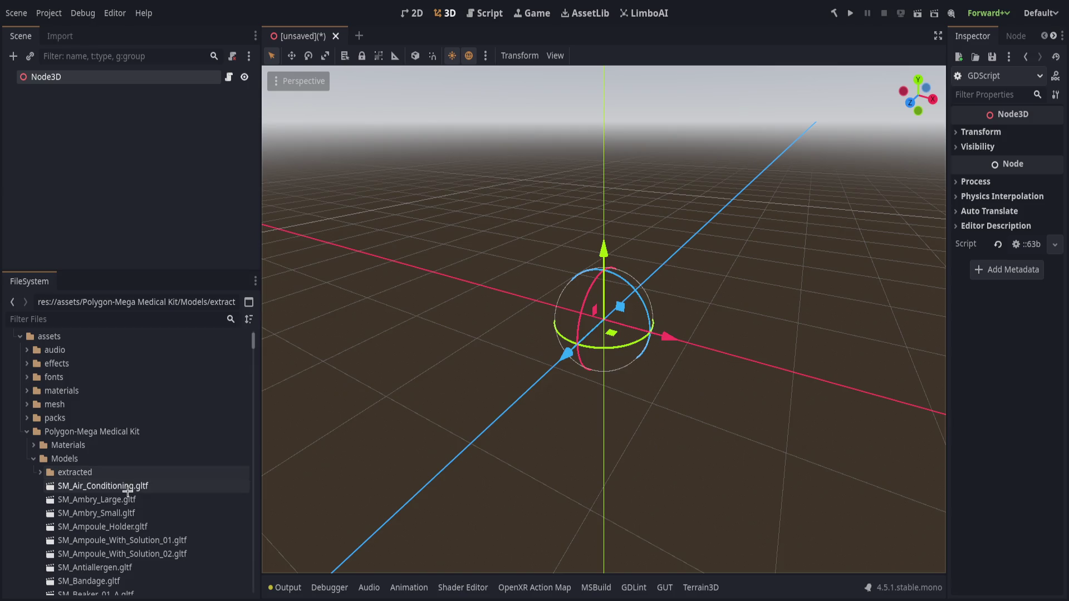
left_click(127, 487)
key("ctrl+F3")
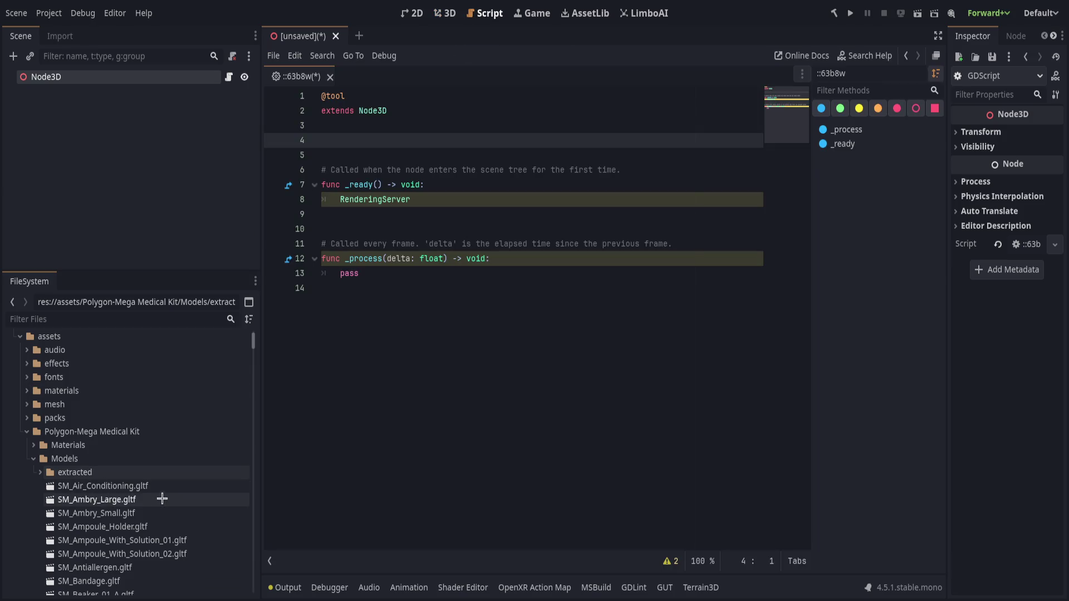
left_click_drag(158, 487, 446, 140)
left_click(622, 142)
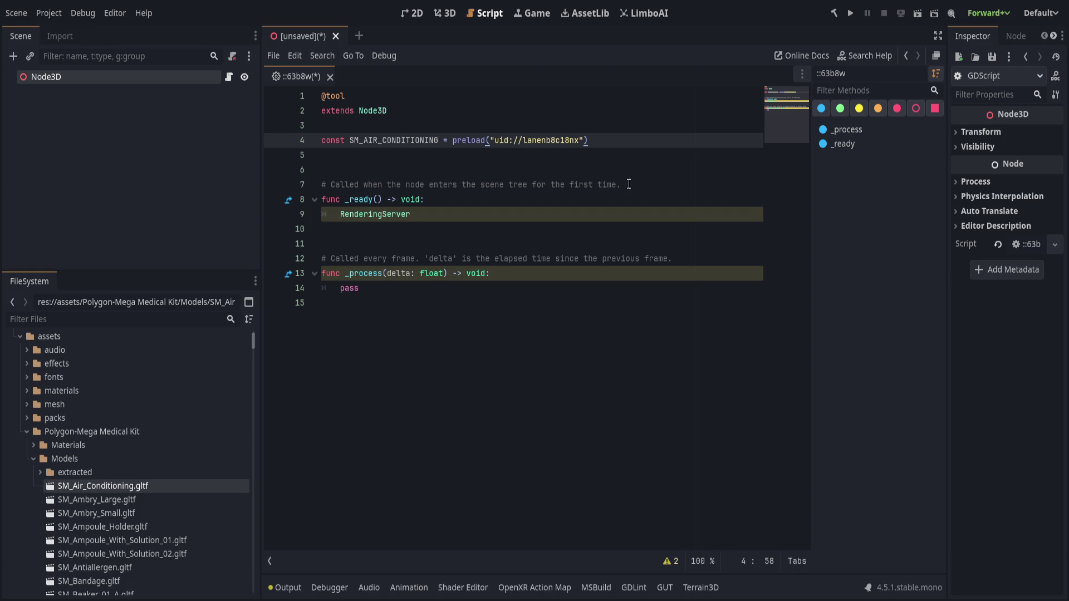
key("Return")
key("Return")
type("@export var")
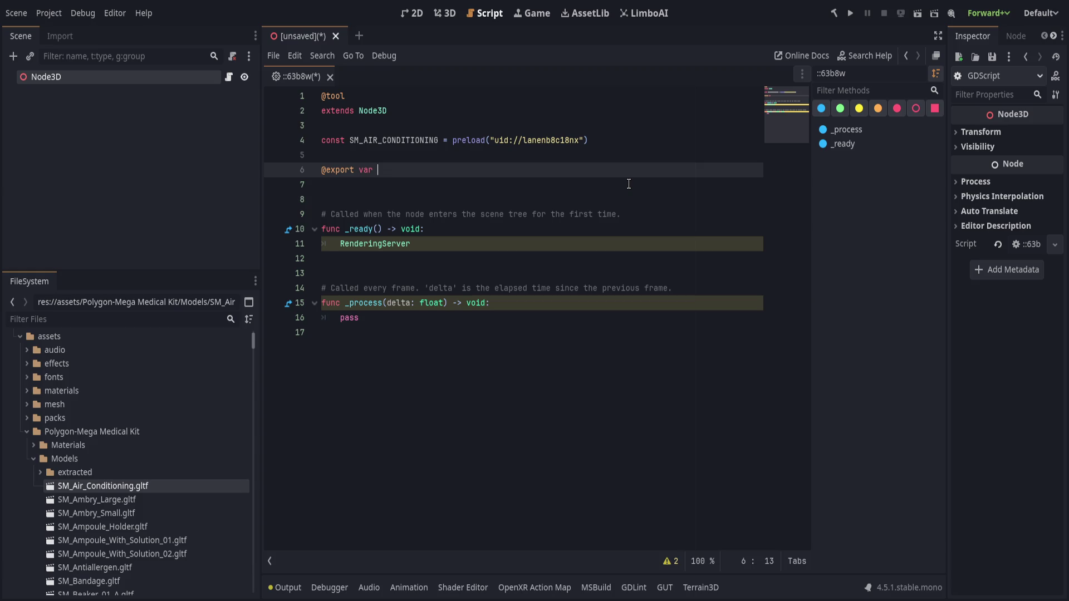
type(" tool")
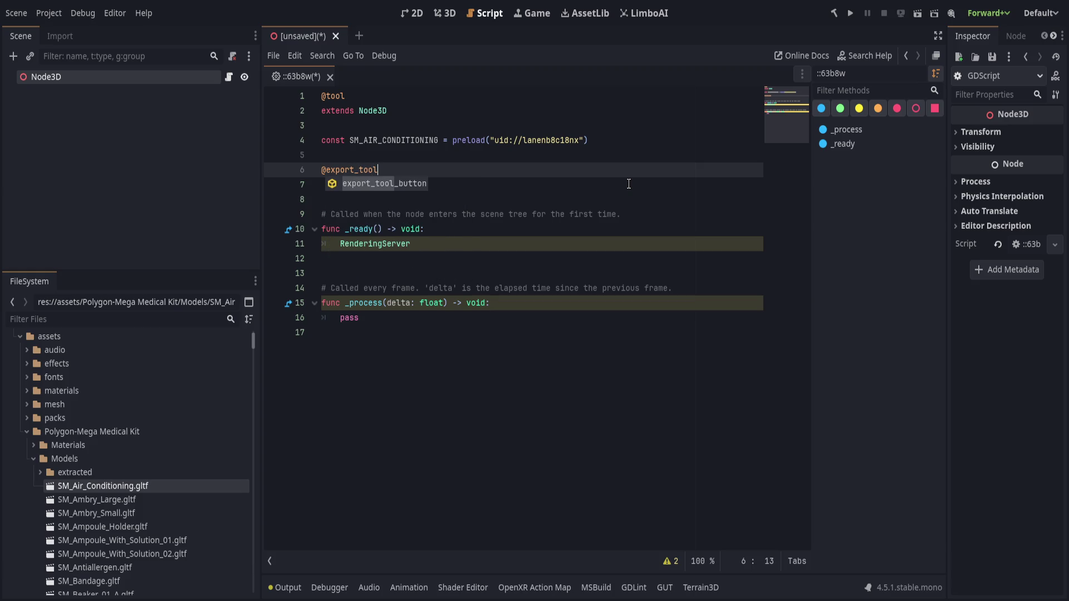
key("Return")
type("\"gen")
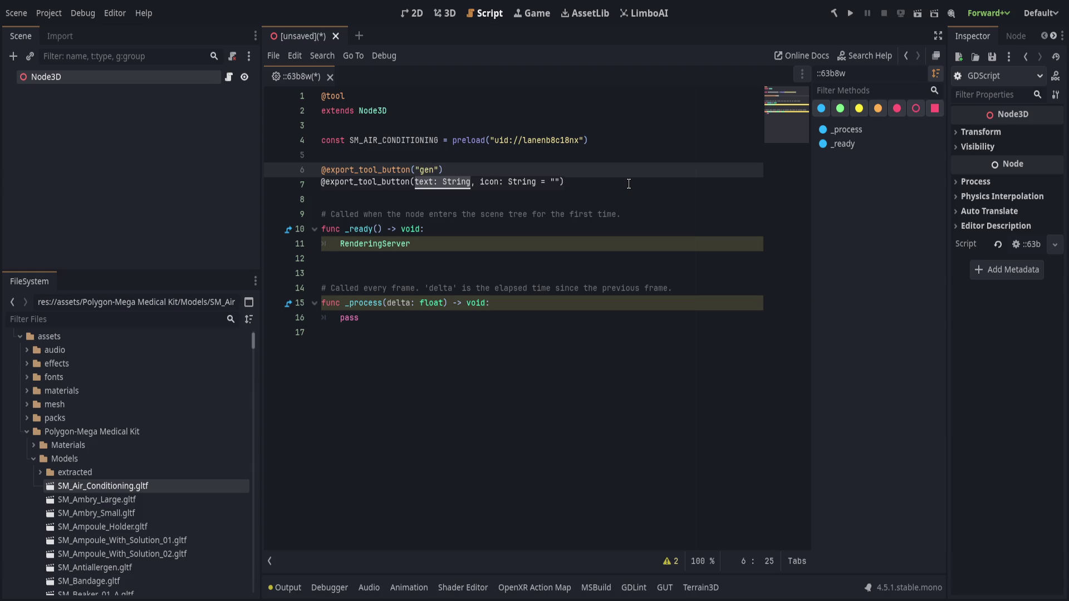
type("\") var genera")
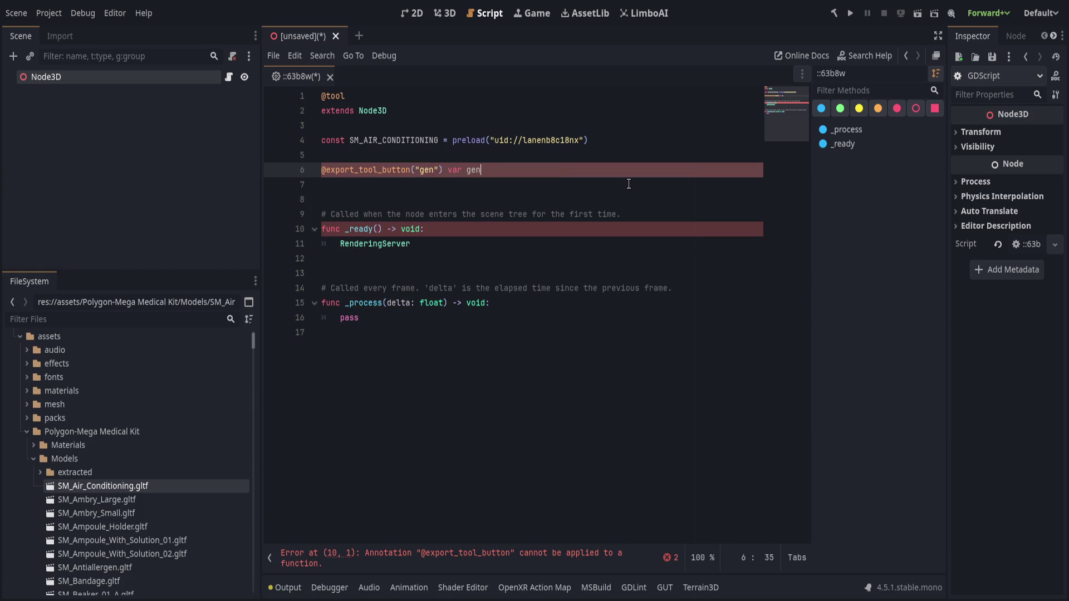
type("ted := ")
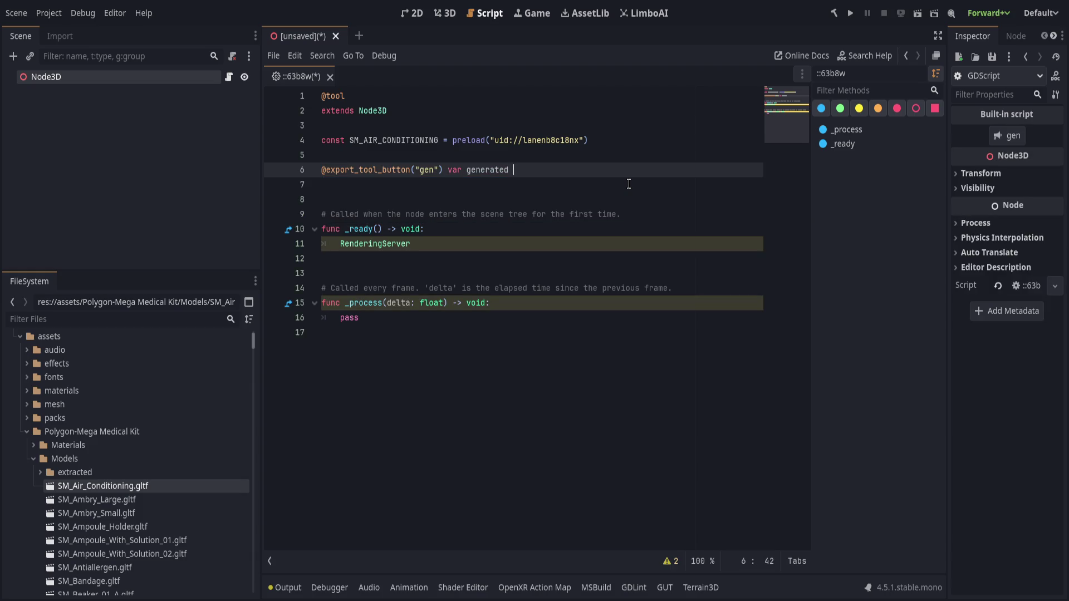
type("generate")
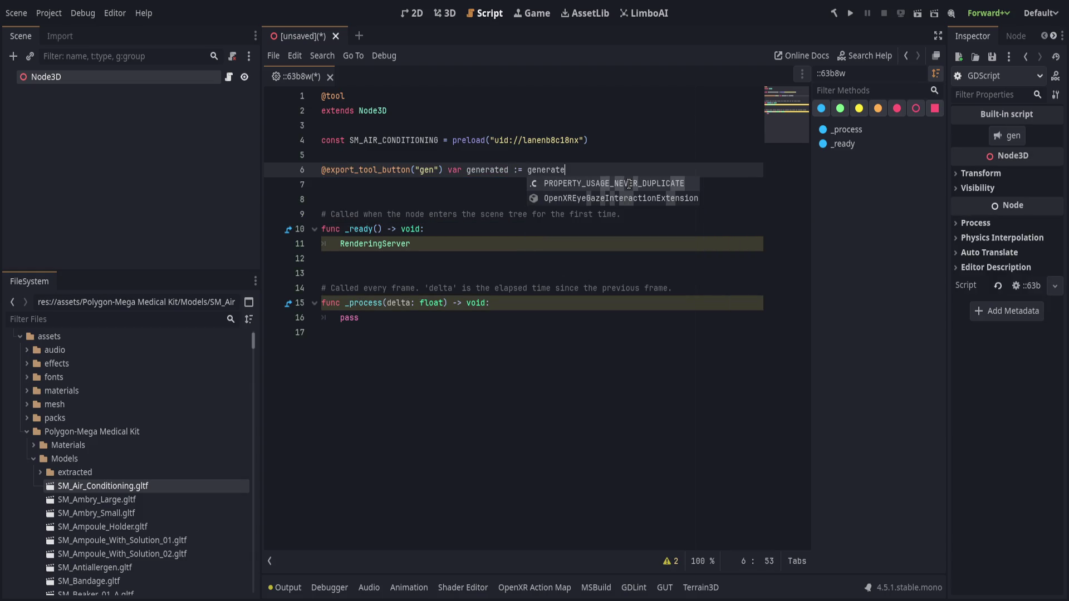
type("n_build")
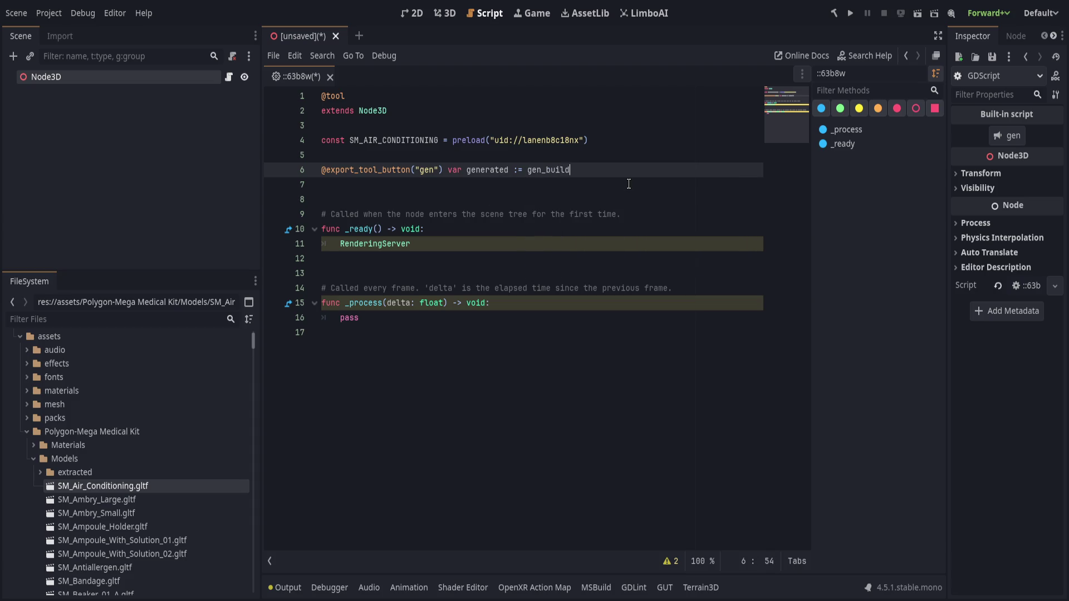
key("BackSpace")
key("BackSpace")
type("units")
key("Return")
type("@export_")
key("Return")
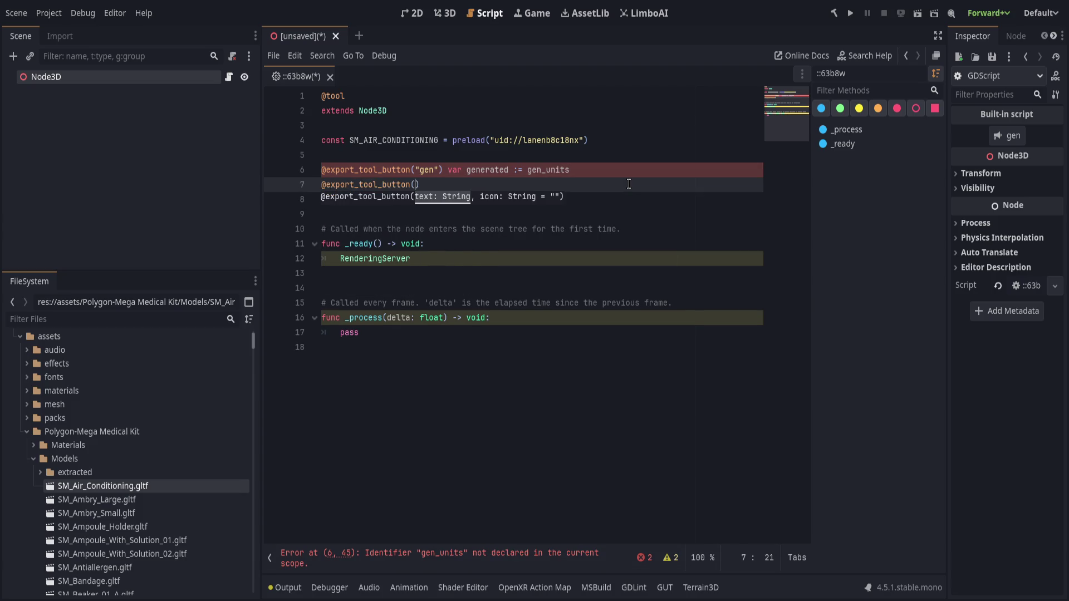
type("\"clear")
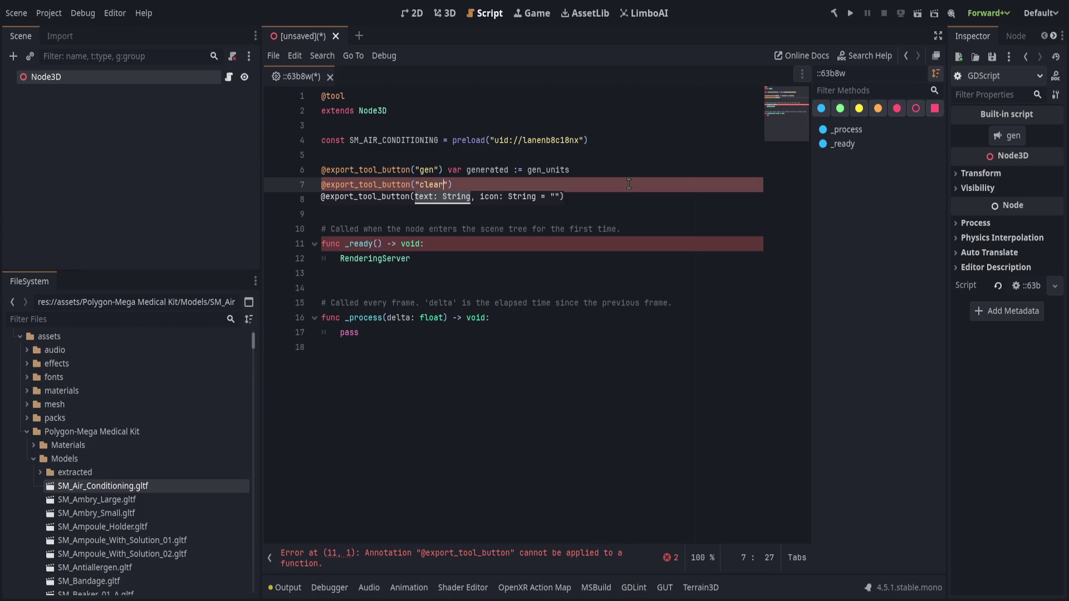
type("\") var ")
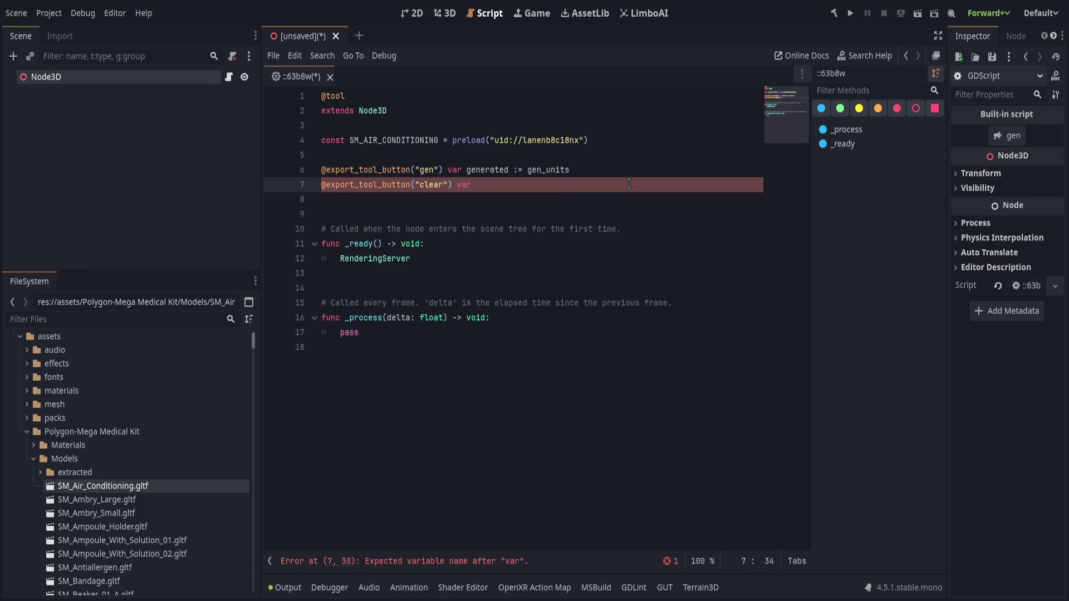
type("clr ")
type(":= clr")
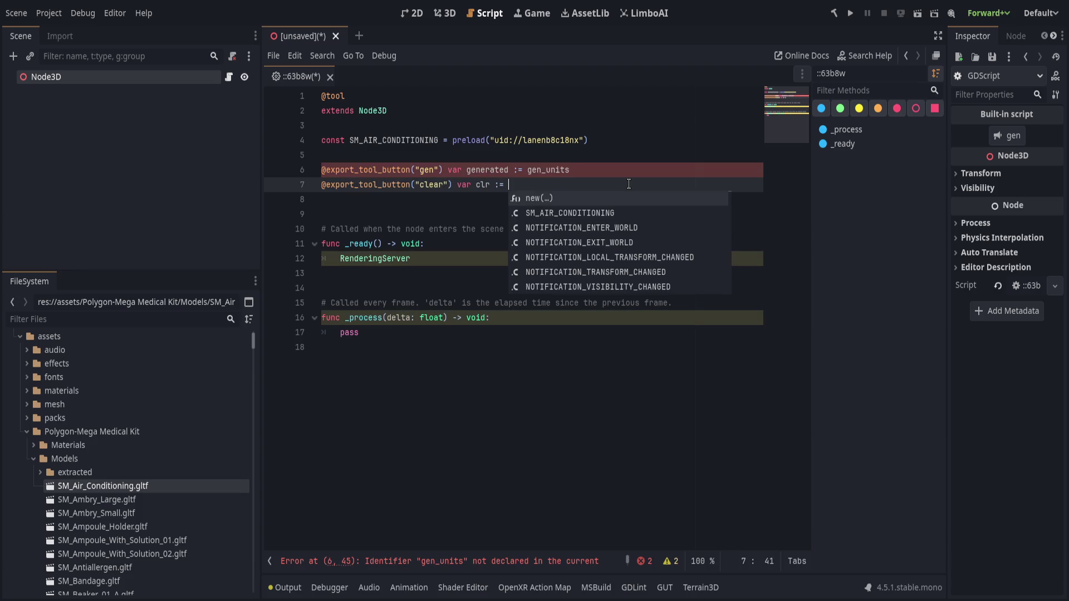
type("_units")
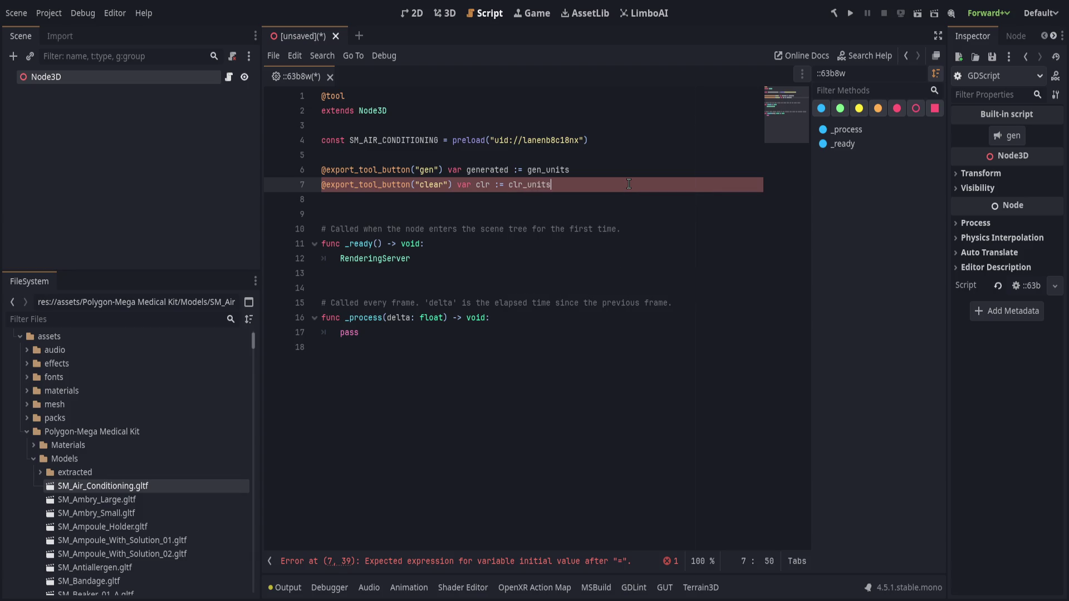
Append stub functions gen_units() -> void and clr_units() -> void, each containing pass.
left_click(588, 387)
key("Return")
type("unc gen_units() -> void:")
key("Return")
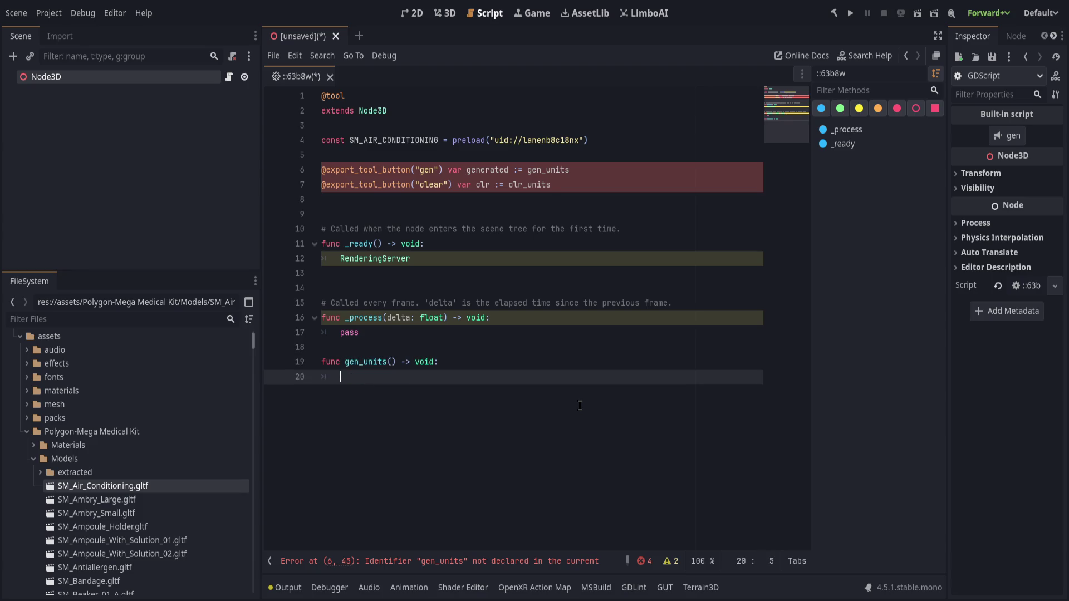
type("pass")
key("Return")
key("Return")
key("Return")
type("func cl")
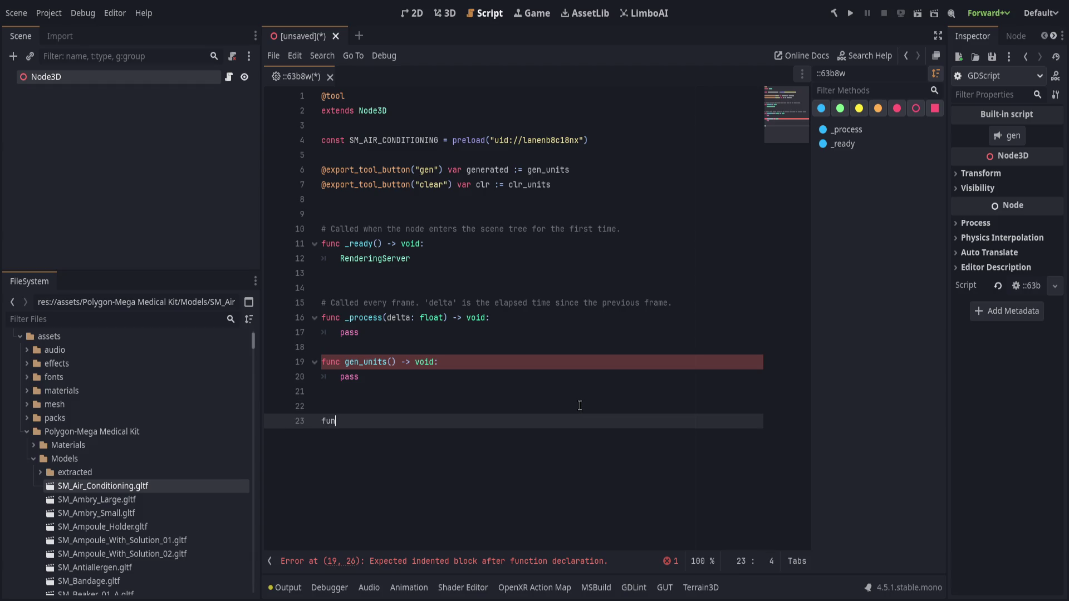
type("r_un")
type("its() -> void:")
key("Return")
type("pass")
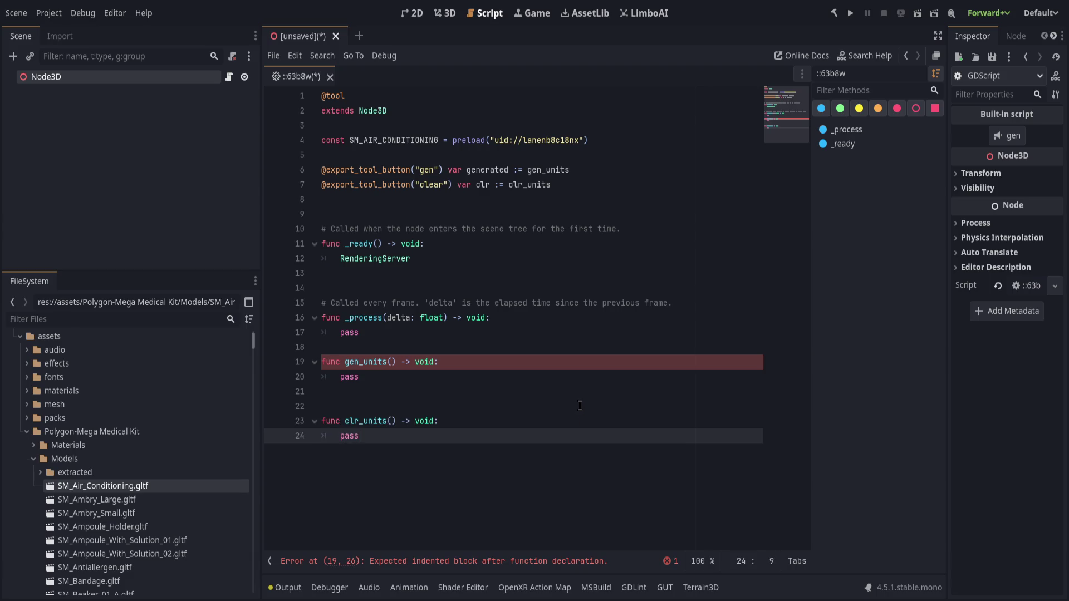
Open a new line after the clear button declaration for a variable.
left_click(511, 339)
left_click(512, 342)
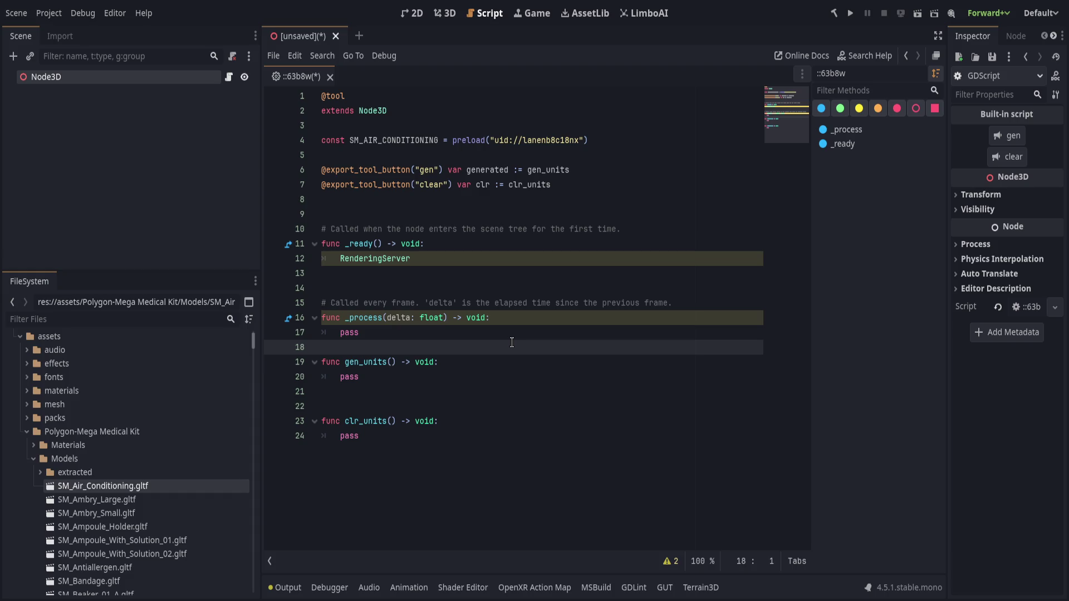
left_click(544, 205)
key("Return")
Declare instance_rids: Array[RID] = [] and exported ints x and y set to 1, then save.
type("var instance_r")
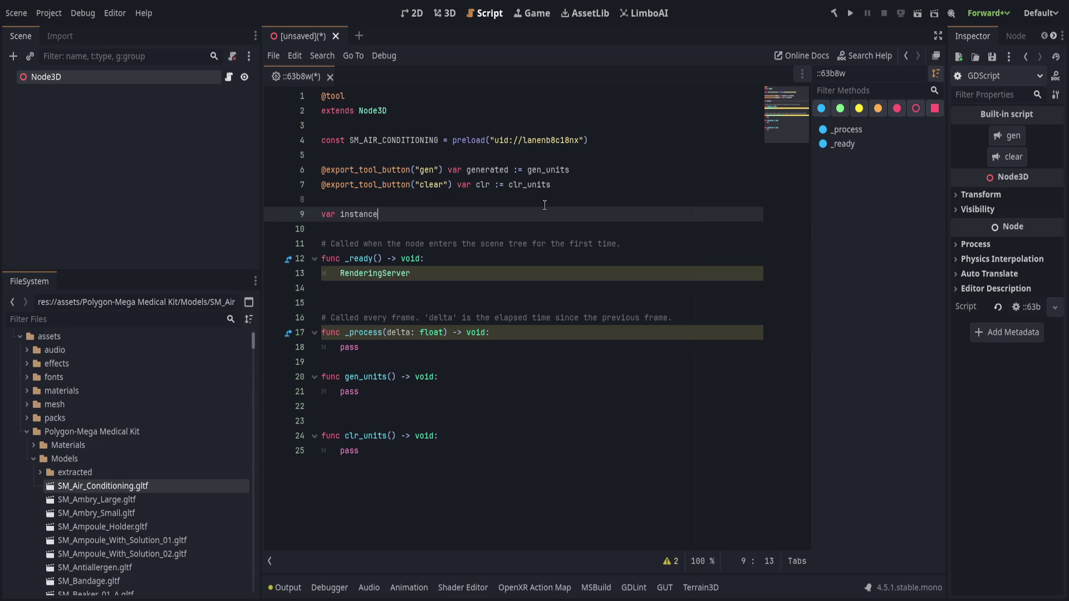
type("ids: ")
type("Array[RID")
type("] = []")
key("Return")
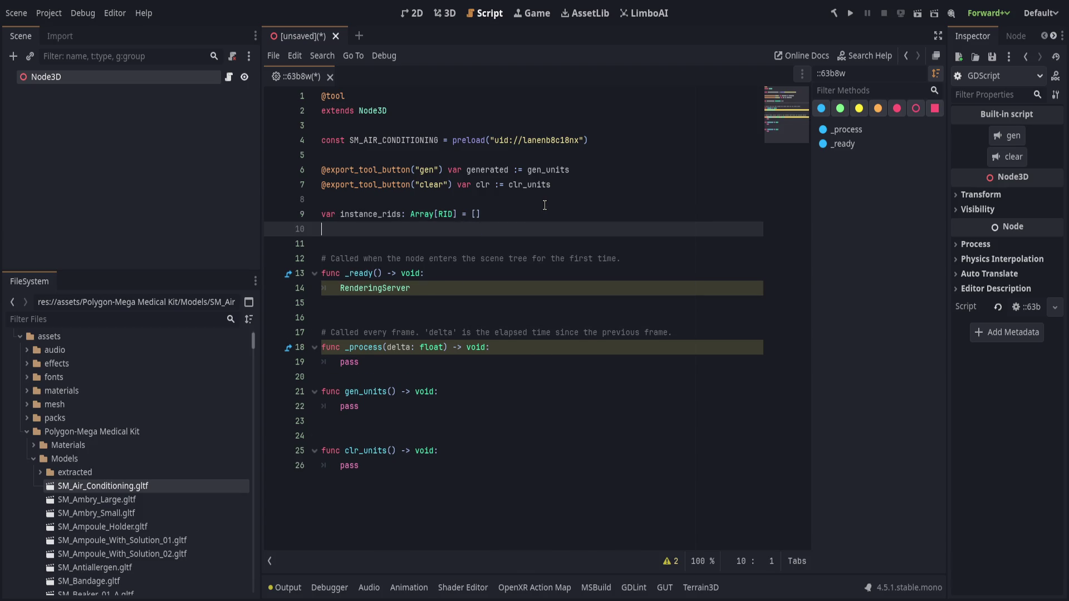
key("Up")
key("Up")
key("Return")
key("Up")
type("@export var x: i")
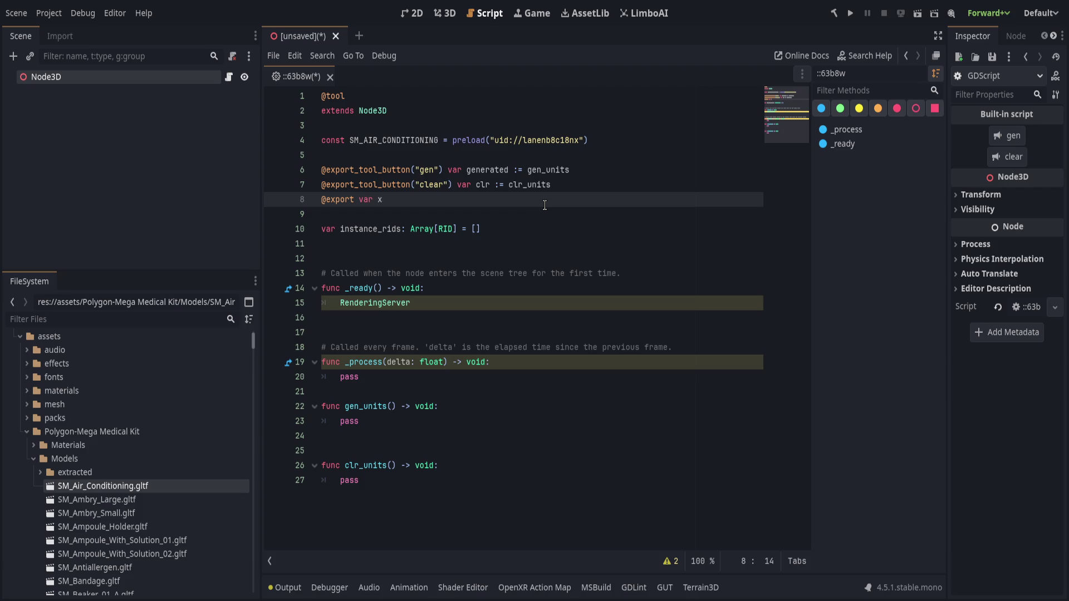
type("nt = 1")
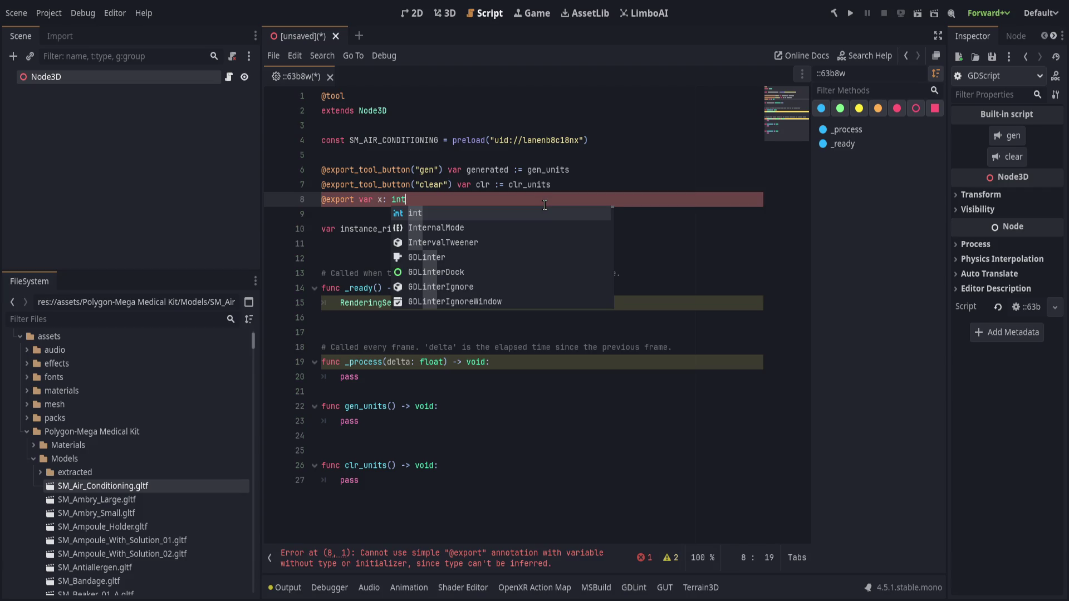
key("Return")
type("@export var ")
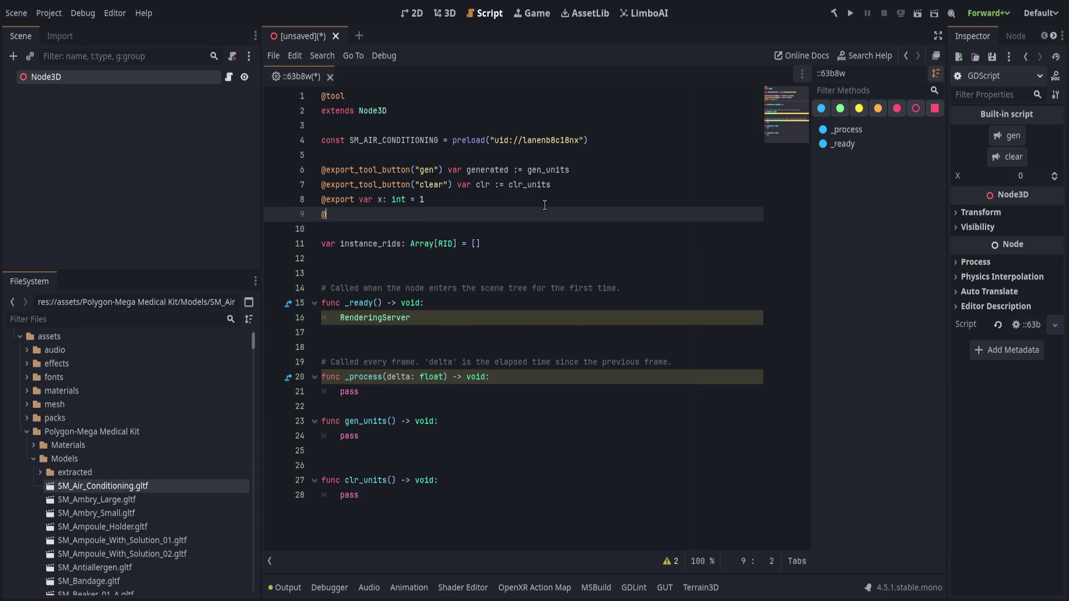
type("y: int = 1")
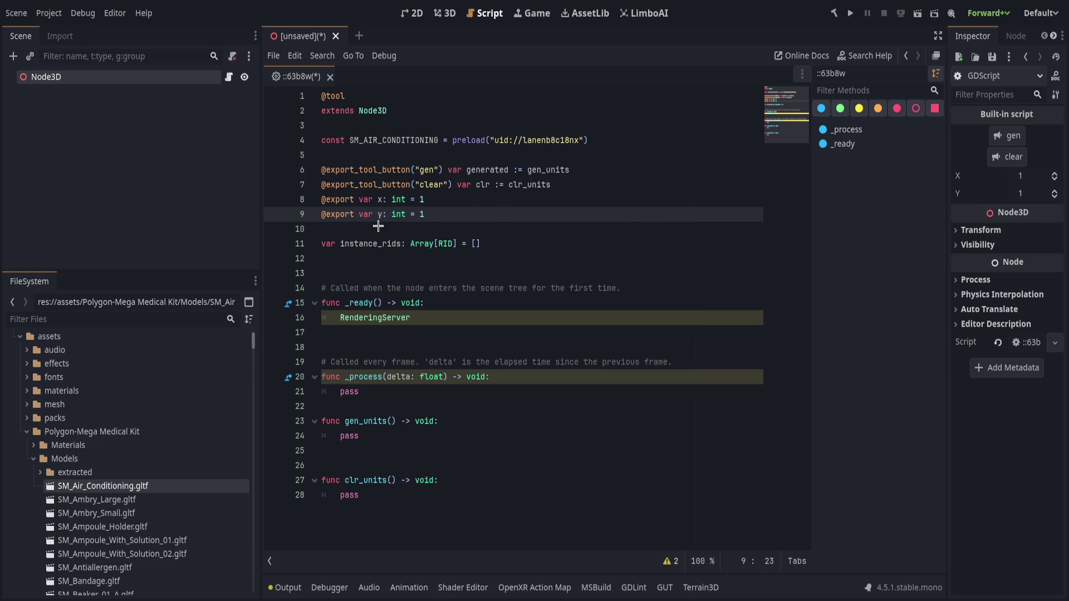
key("ctrl+s")
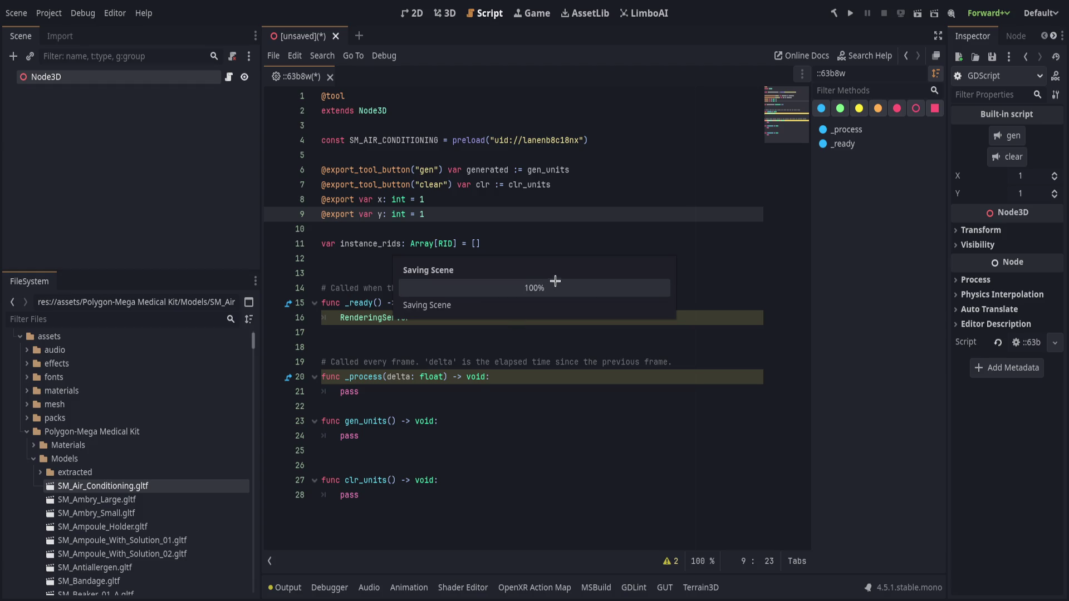
Delete the placeholder RenderingServer word from the _ready function.
left_click(543, 244)
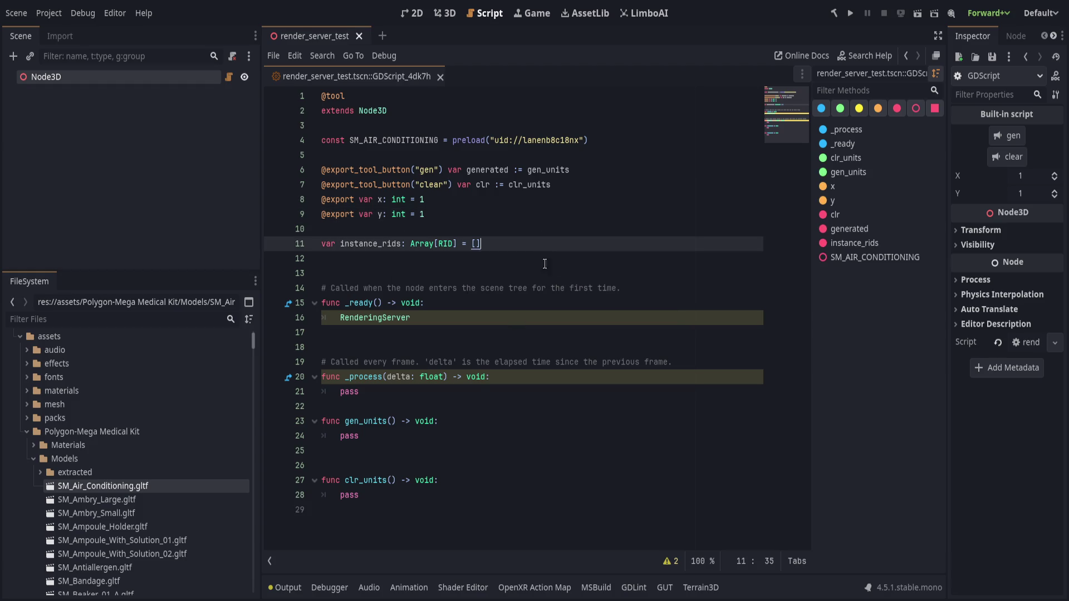
left_click(486, 314)
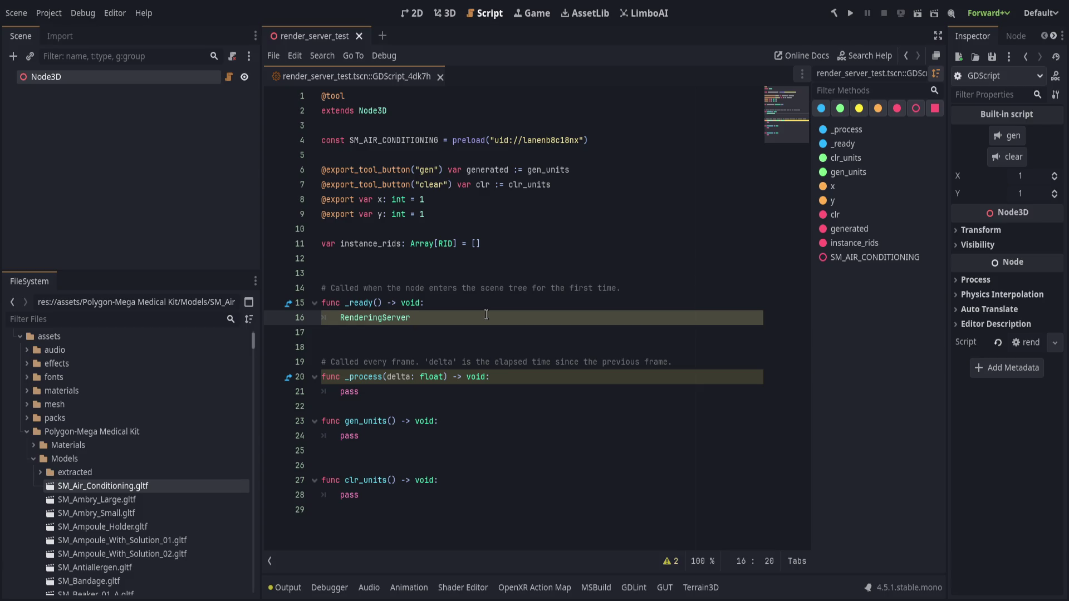
key("ctrl+BackSpace")
Make _ready call gen_units() when !Engine.is_editor_hint(), else set_process(false).
type("f not En")
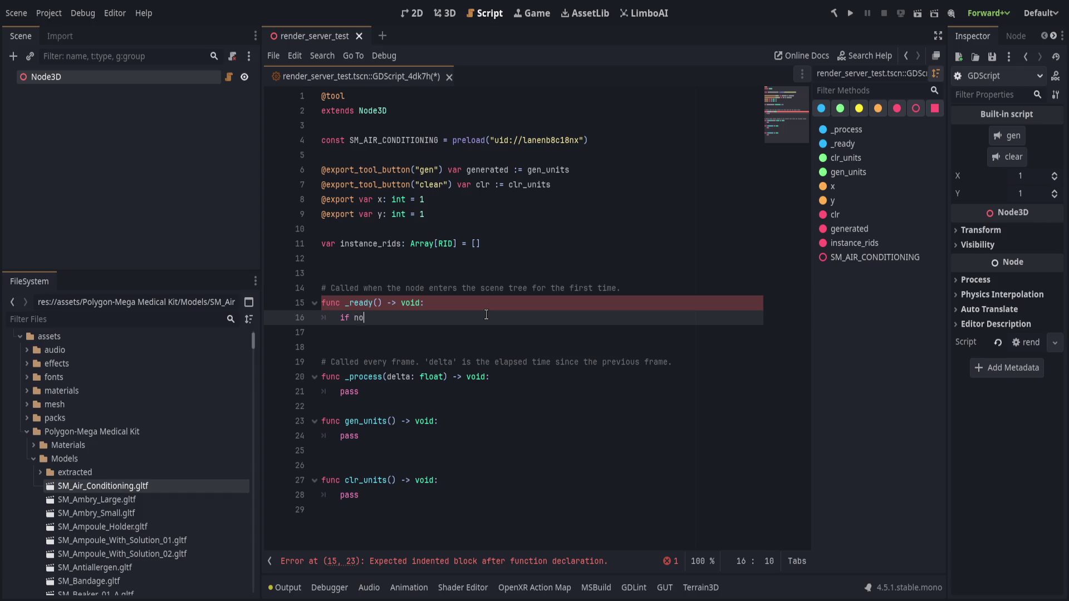
key("BackSpace")
key("BackSpace")
key("BackSpace")
type("!Engine.is_editor_hint():")
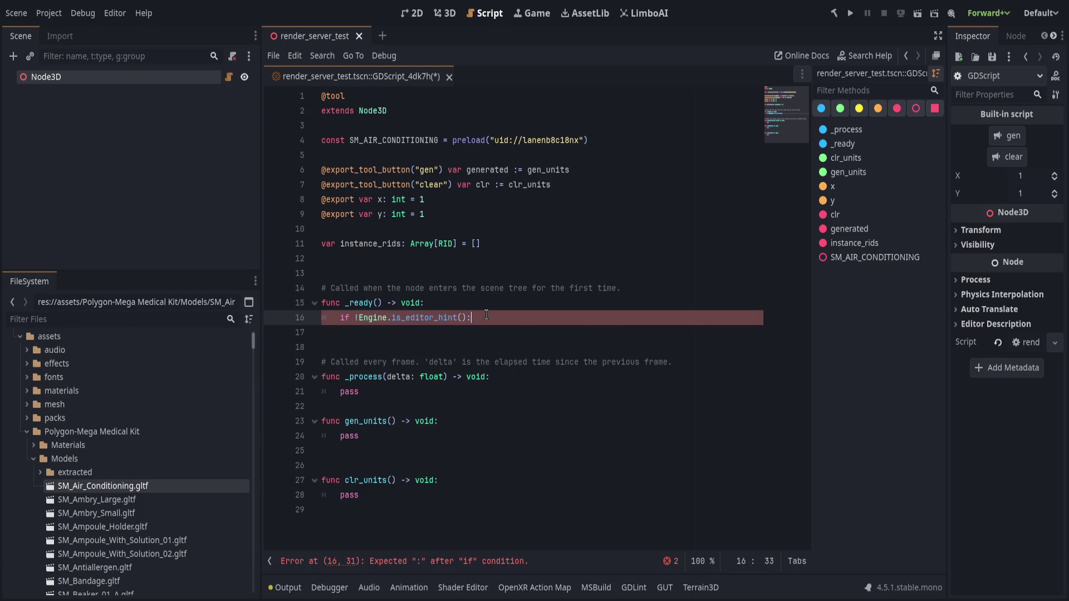
key("Return")
type("gen")
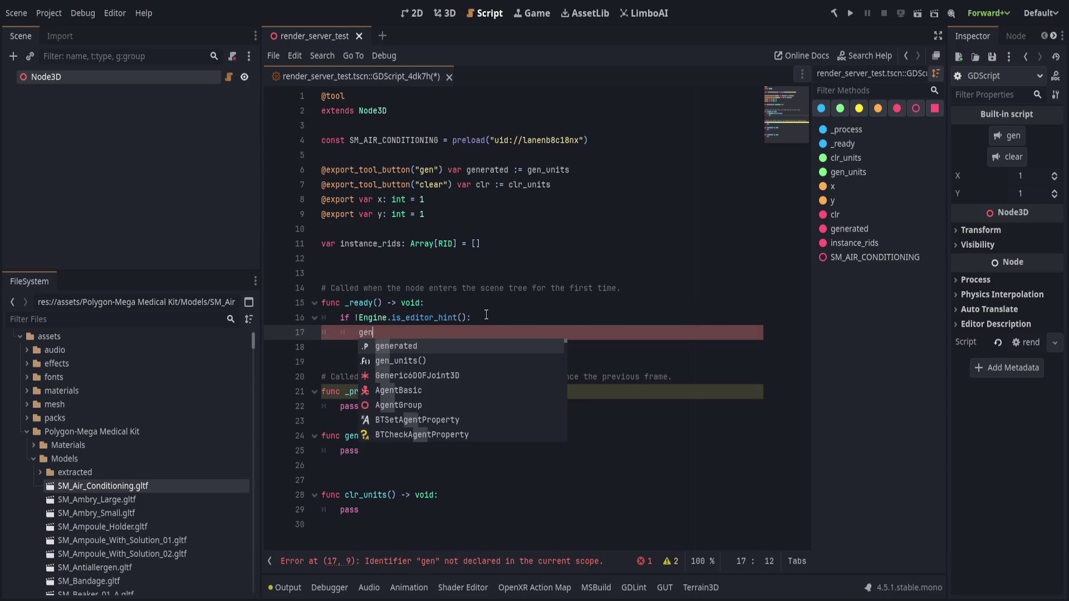
type("_")
key("Return")
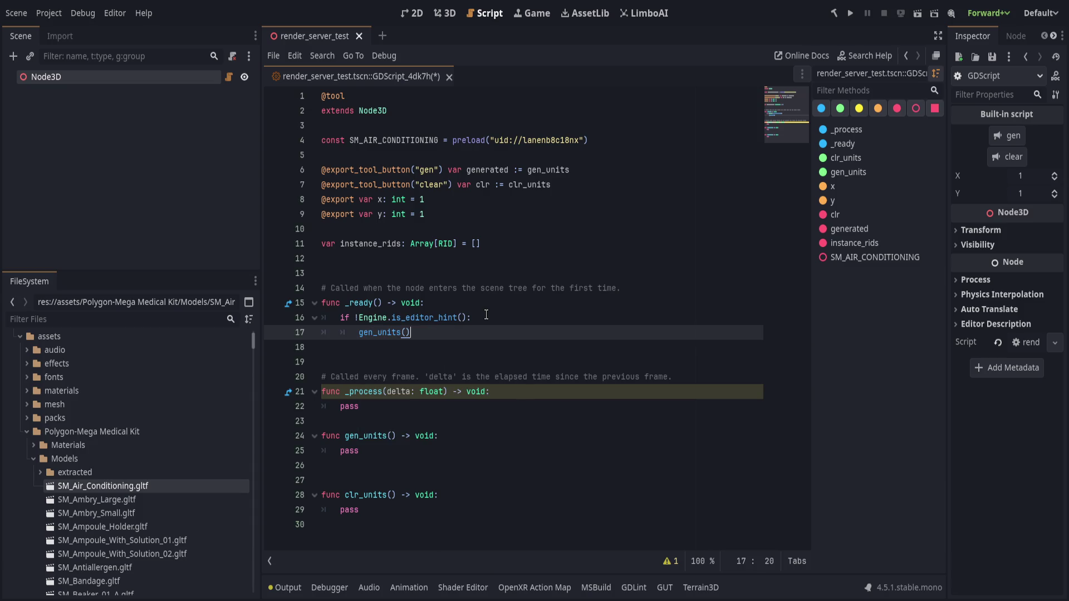
key("Return")
key("BackSpace")
type("else:")
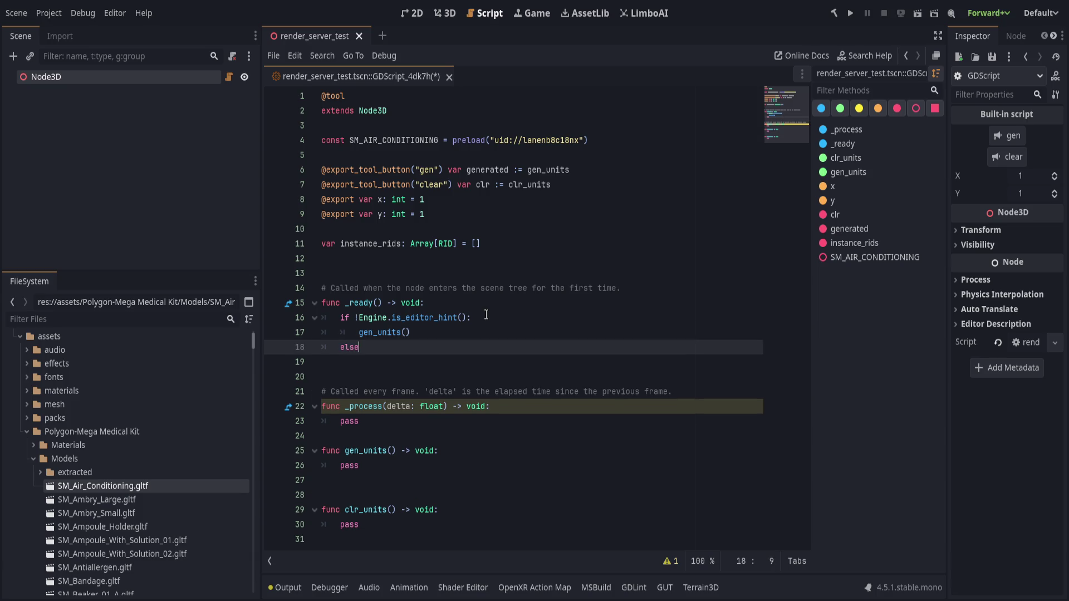
key("Return")
type("set_process")
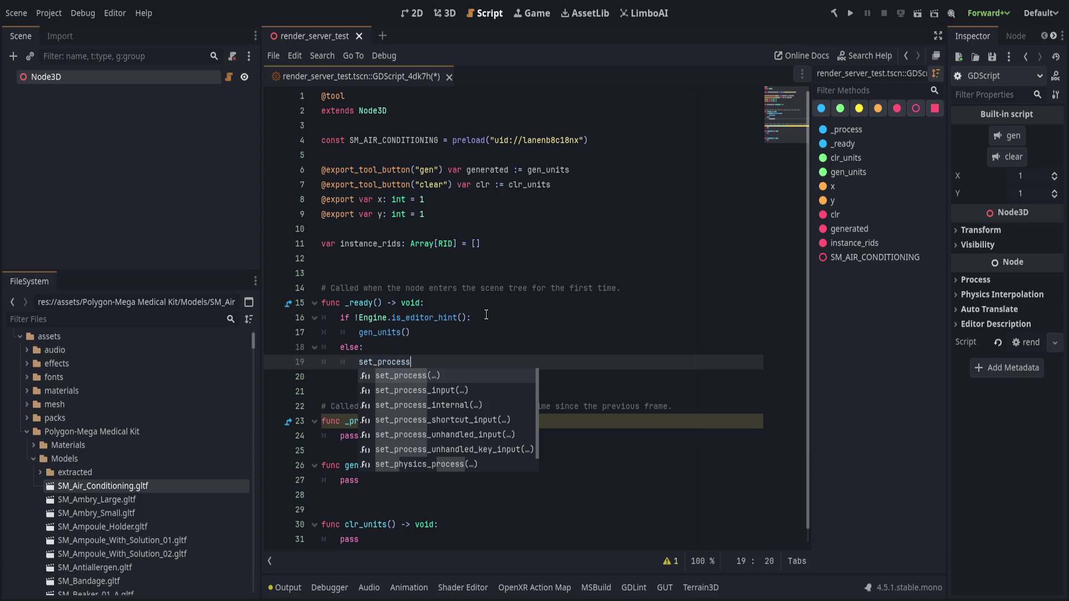
key("Return")
type("false)")
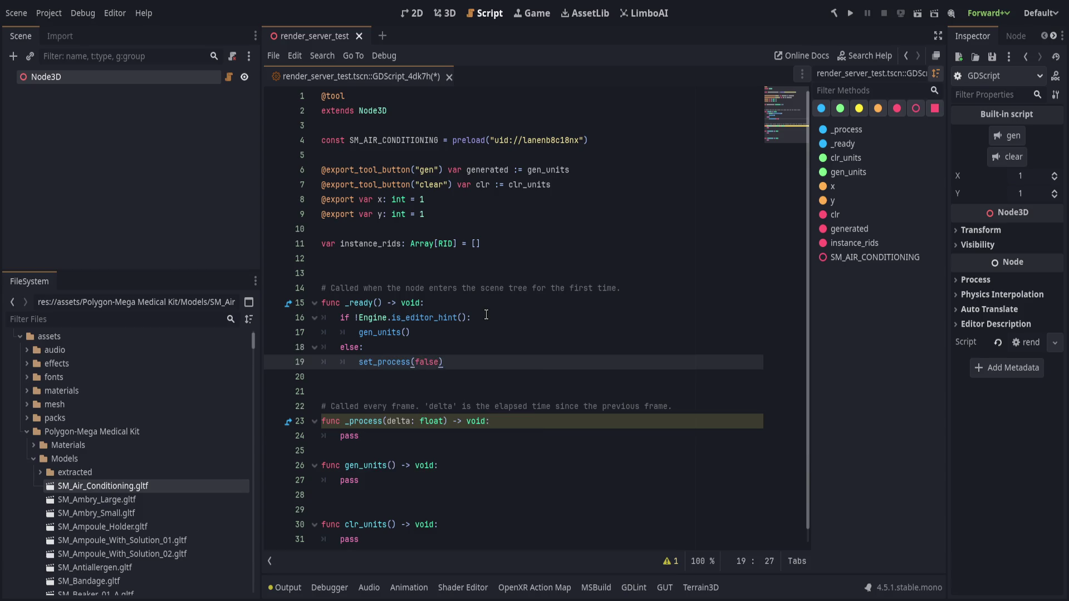
Comment out the two else-branch lines with Ctrl+K and save the script.
key("Up")
key("Home")
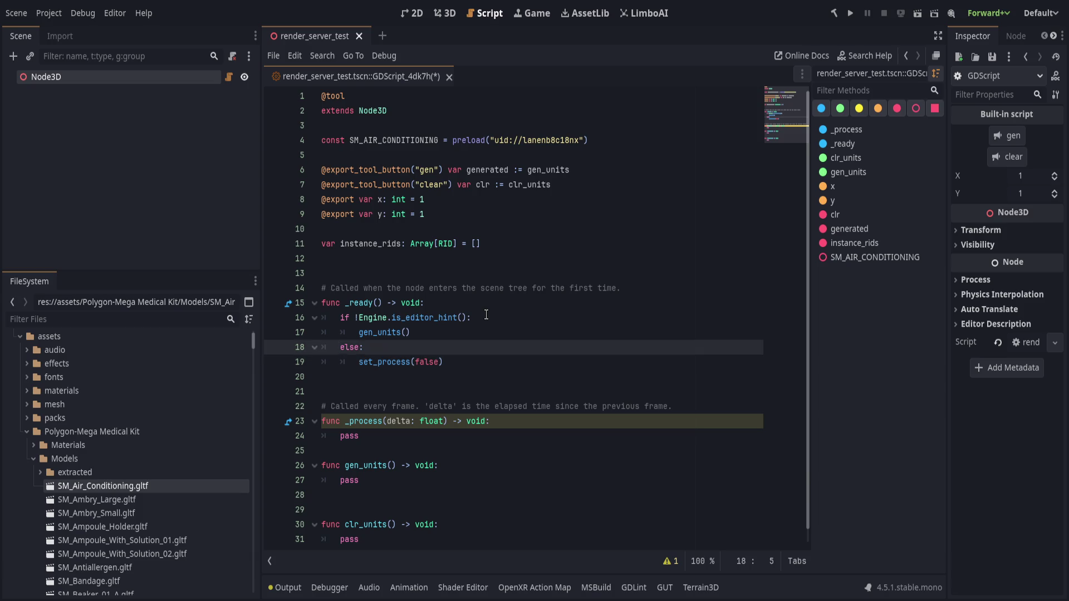
key("shift+Down")
key("ctrl+k")
key("ctrl+s")
Add a blank line before gen_units and rename the _process parameter delta to _delta.
scroll(506, 326, "down", 1)
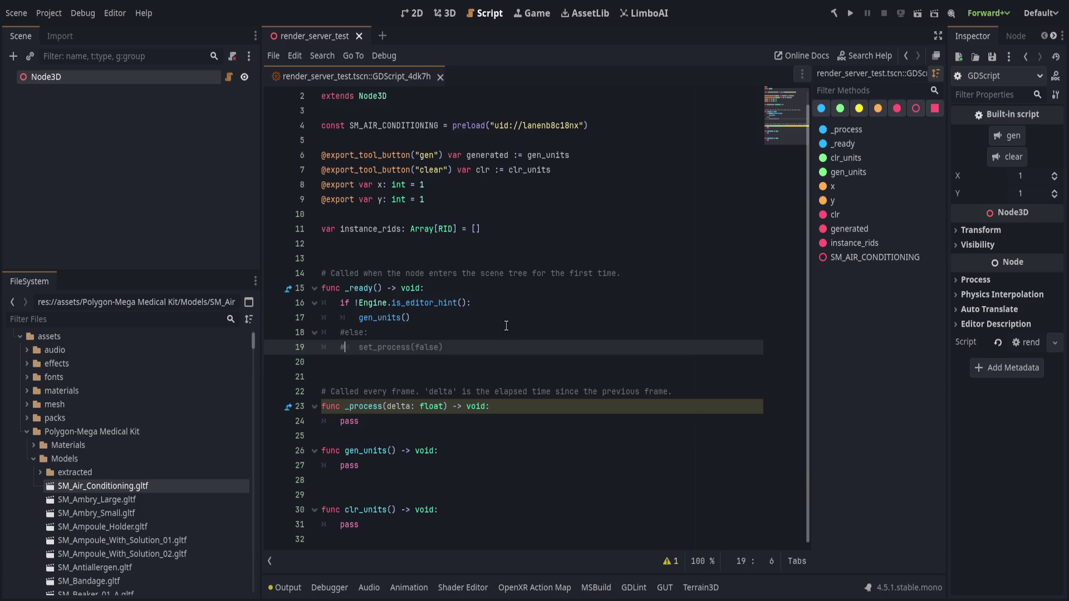
left_click(555, 410)
key("Down")
key("Down")
key("Return")
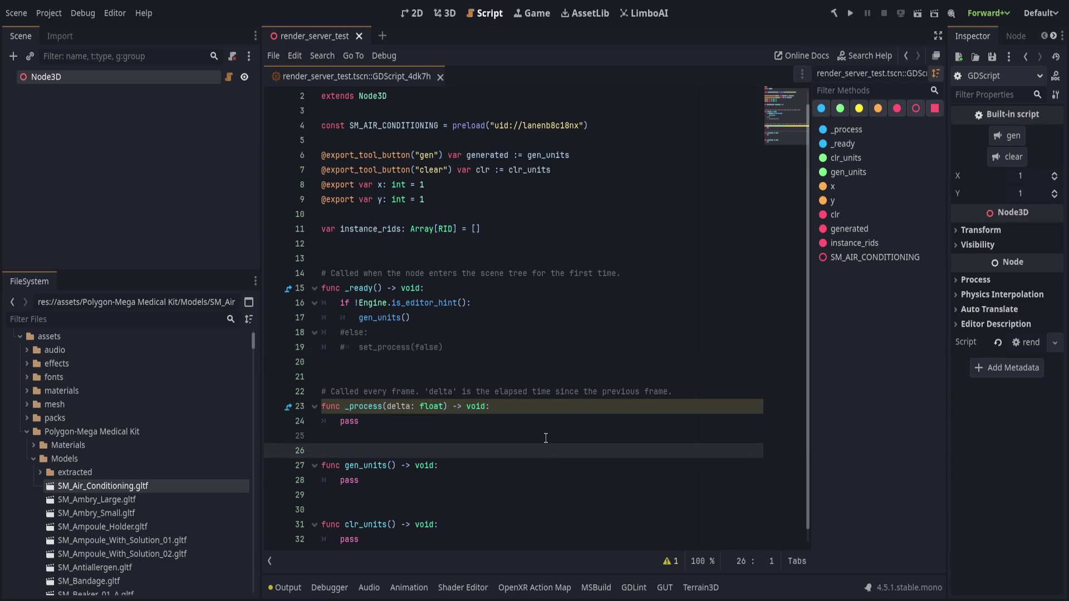
scroll(536, 316, "down", 1)
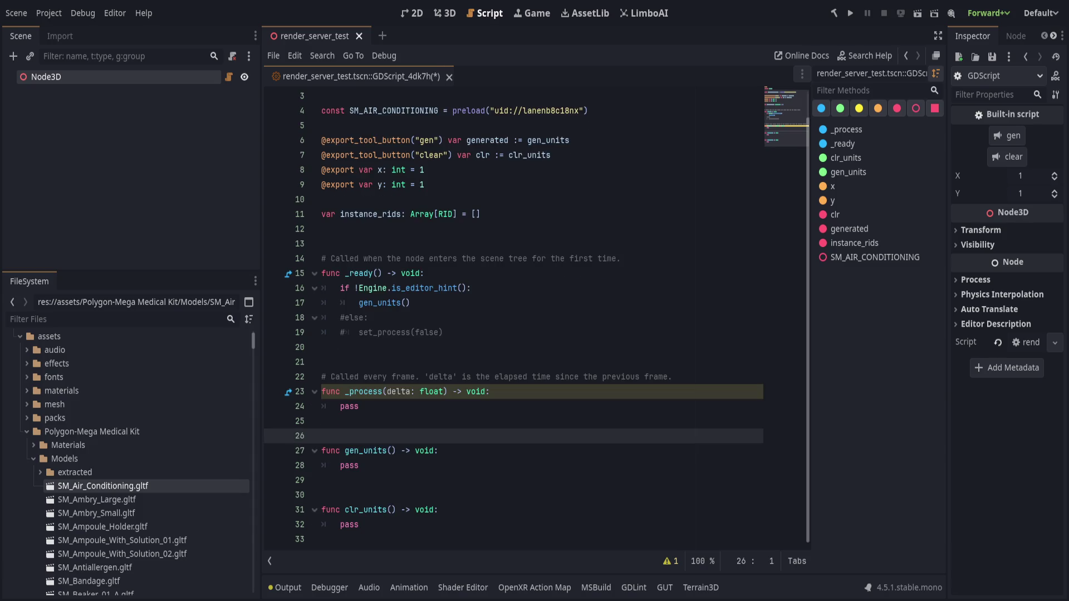
left_click(387, 392)
type("_")
Replace the pass in gen_units with instance_rids.resize(x * y).
left_click(480, 392)
left_click(490, 405)
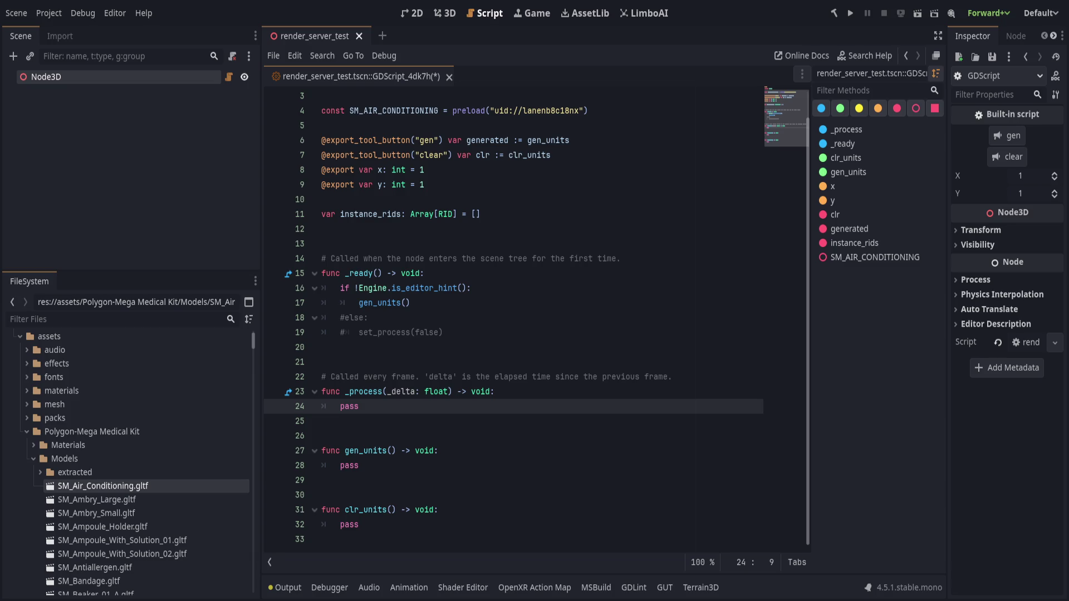
left_click(501, 465)
key("ctrl+BackSpace")
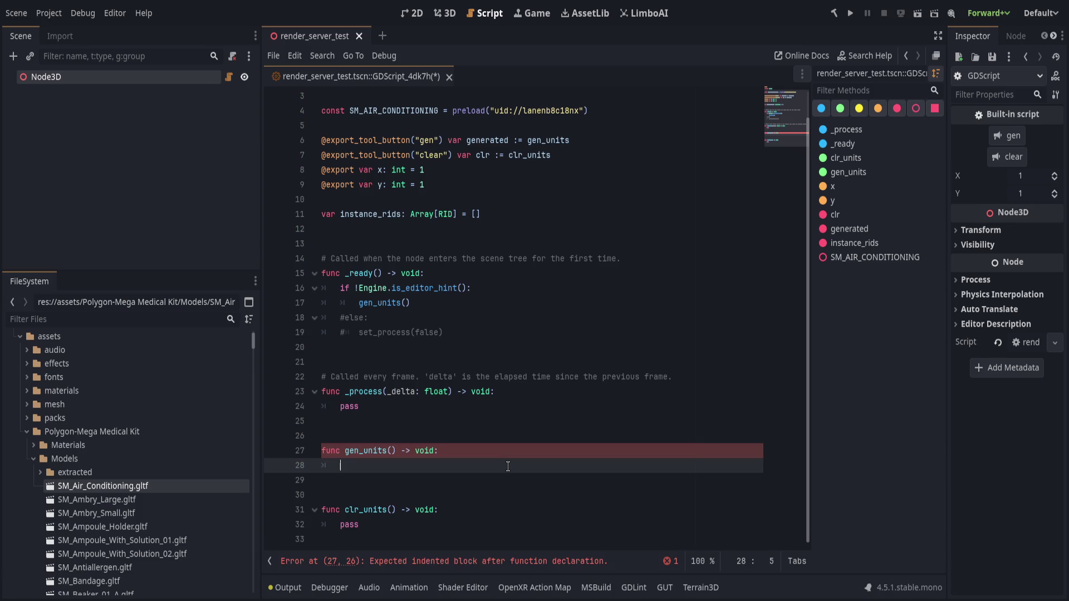
type("instance_rids.")
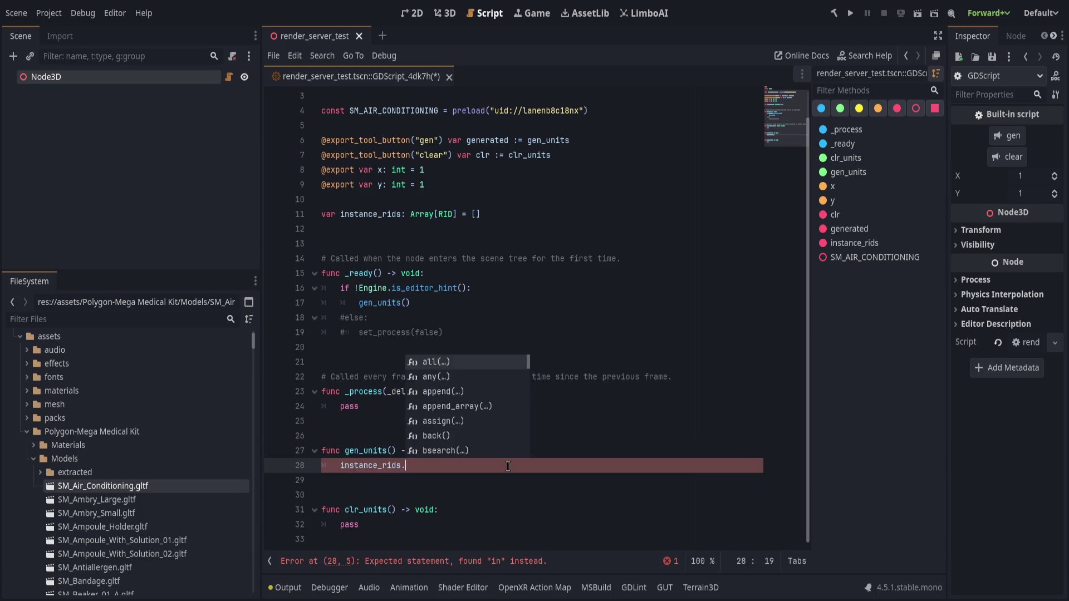
type("resize(x * y)")
key("Return")
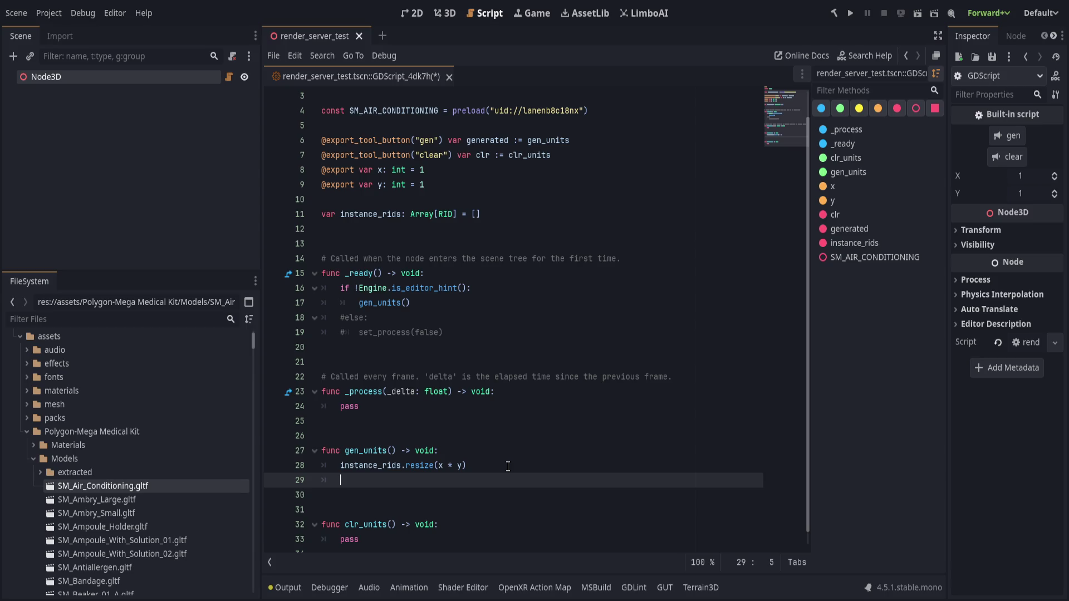
Rename the exported y variable to z, including in the resize call.
double_click(381, 184)
type("z")
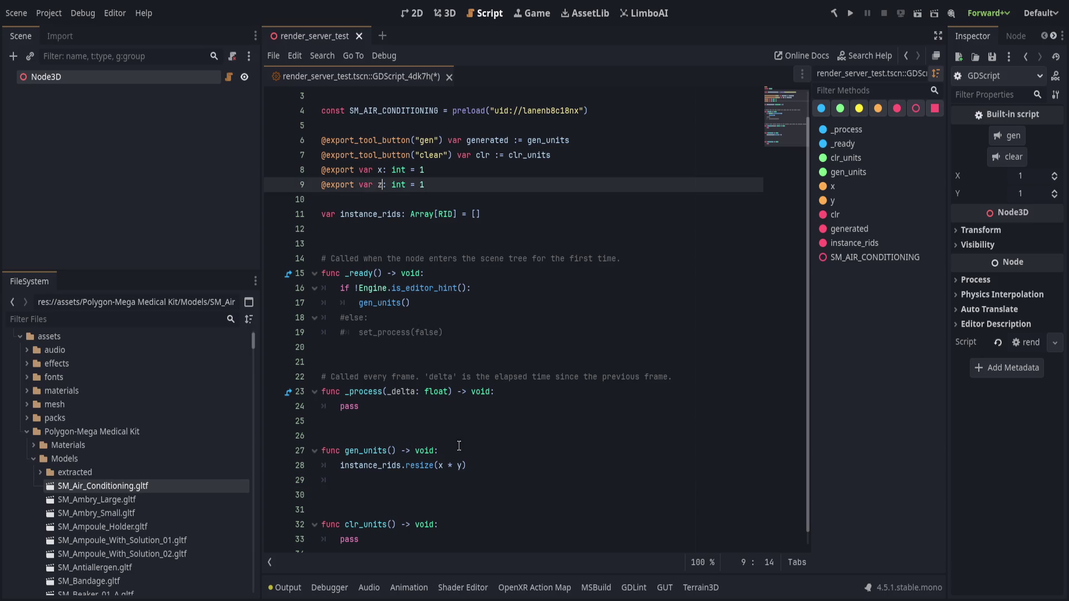
double_click(460, 466)
type("z")
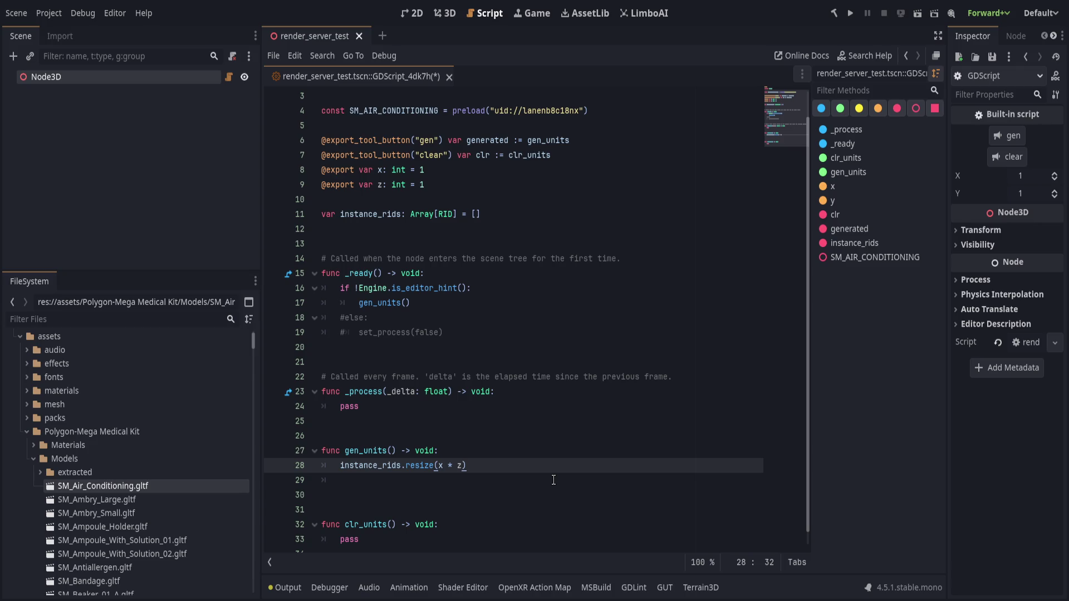
Add var i := 0 and var scenario := get_world_3d().scenario to gen_units.
left_click(554, 480)
key("Return")
type("var i := 0")
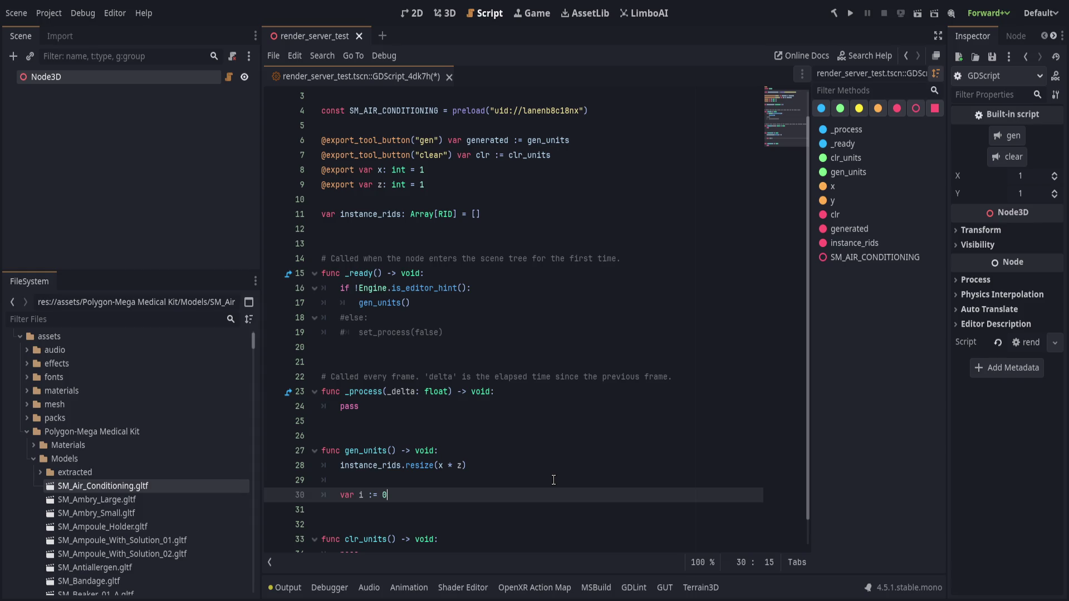
key("Return")
type("var scen")
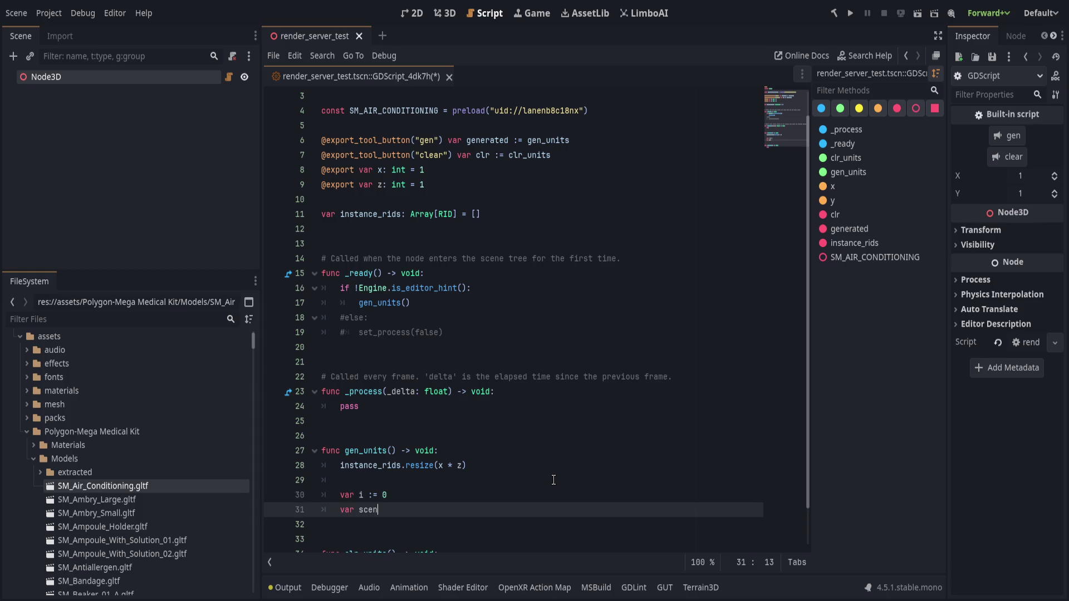
type("ario := ")
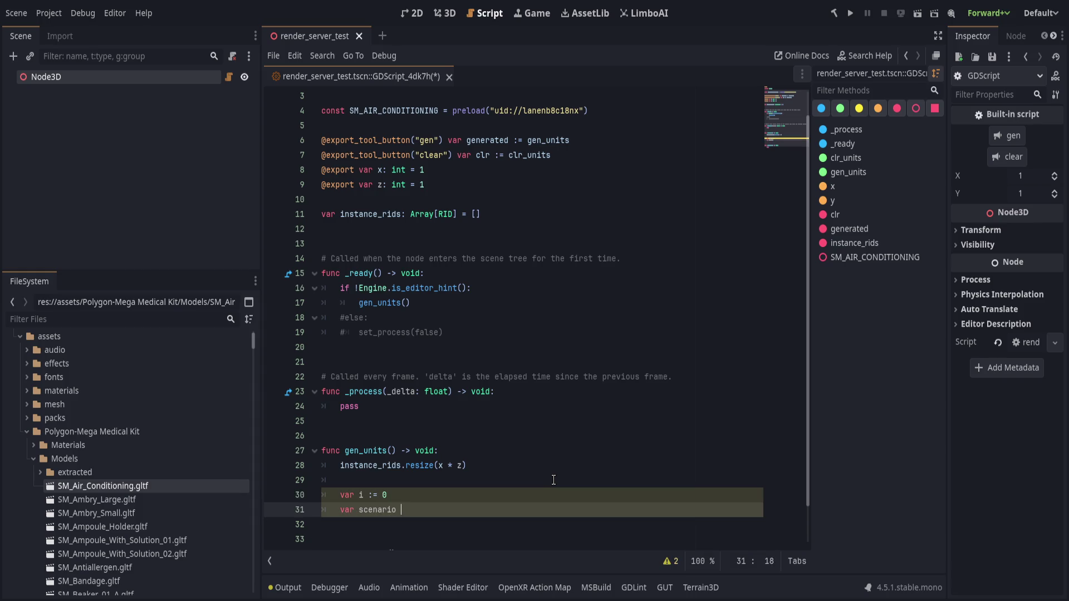
type("get_wor")
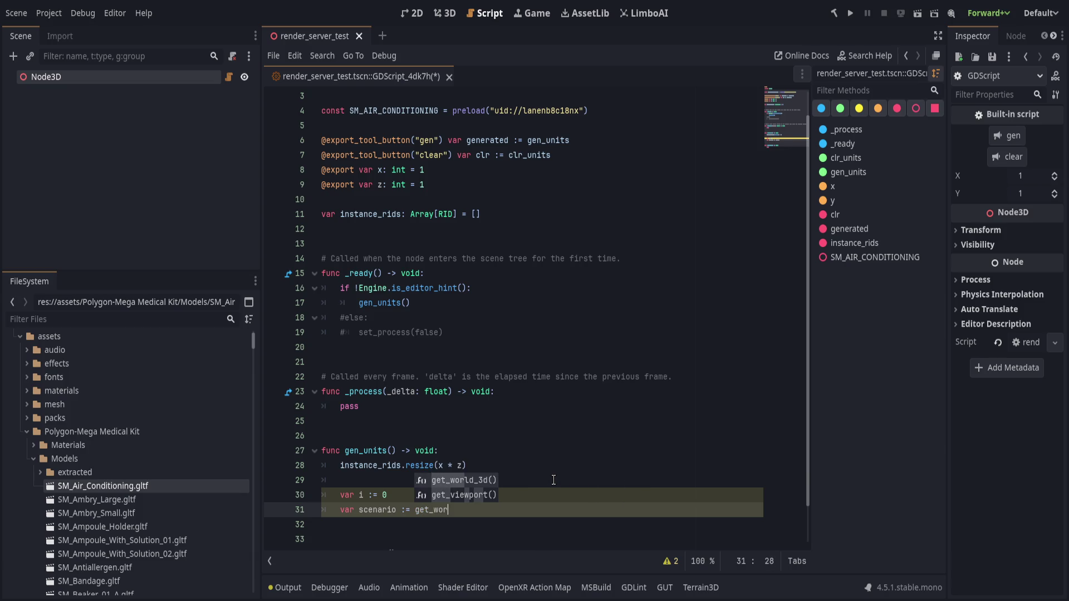
key("Return")
type(".scen")
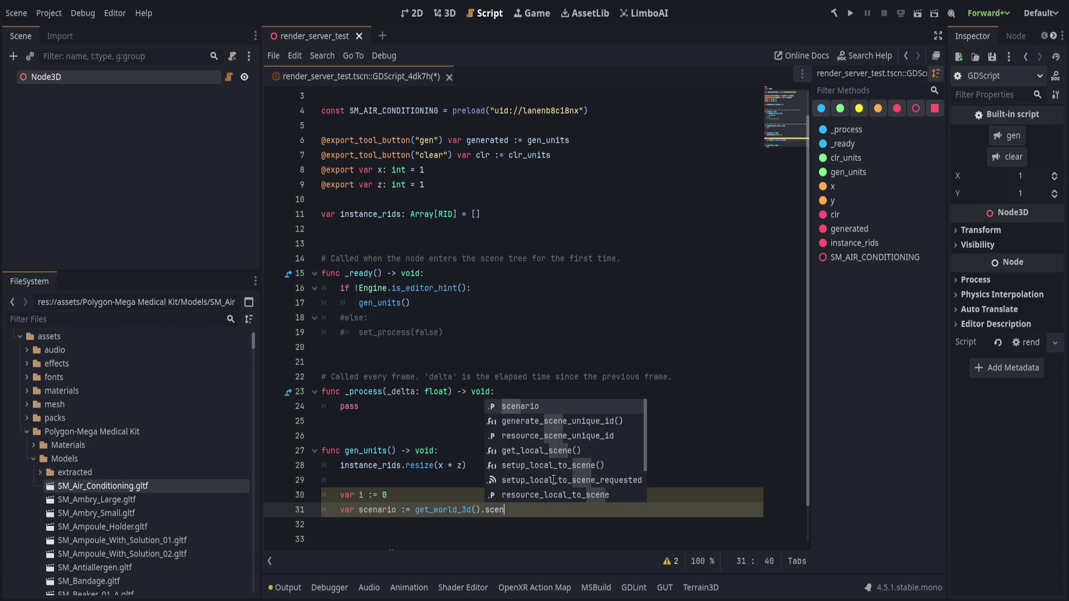
key("Return")
key("Return")
type("for x in ")
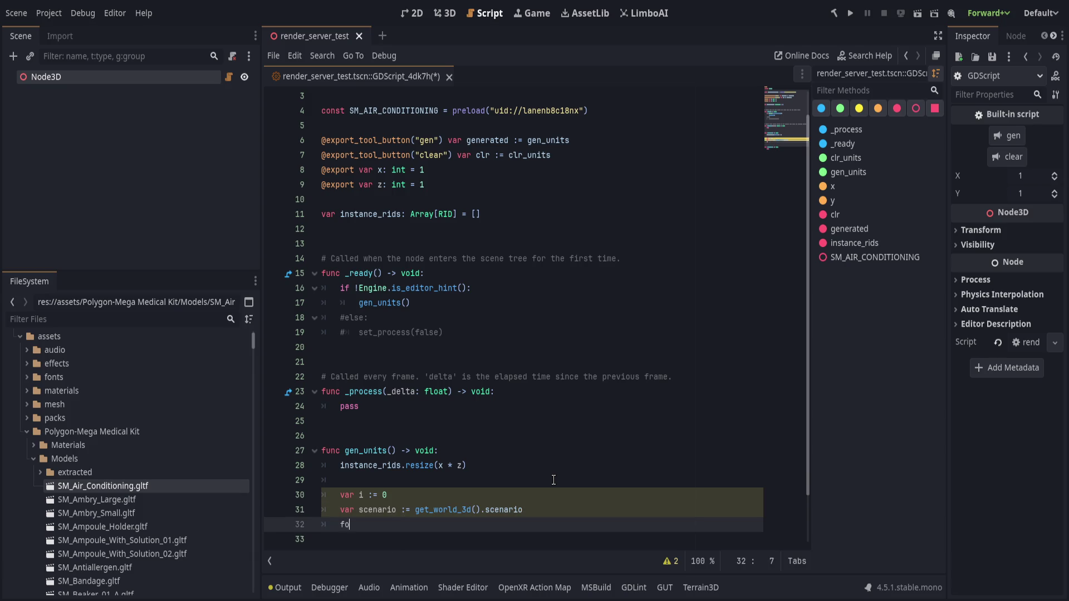
type("range(z")
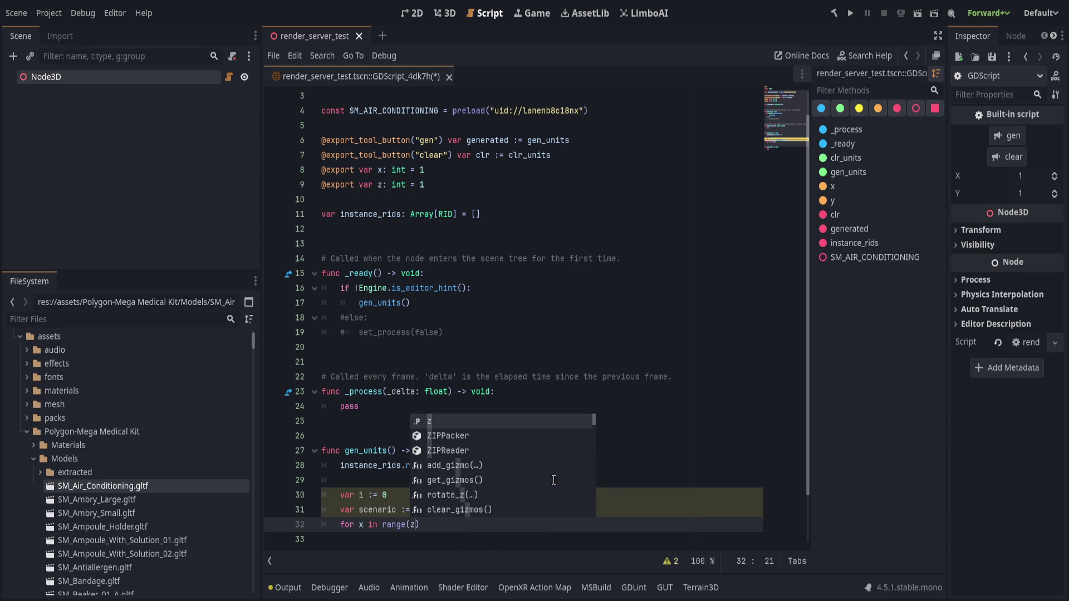
key("BackSpace")
key("BackSpace")
key("BackSpace")
key("BackSpace")
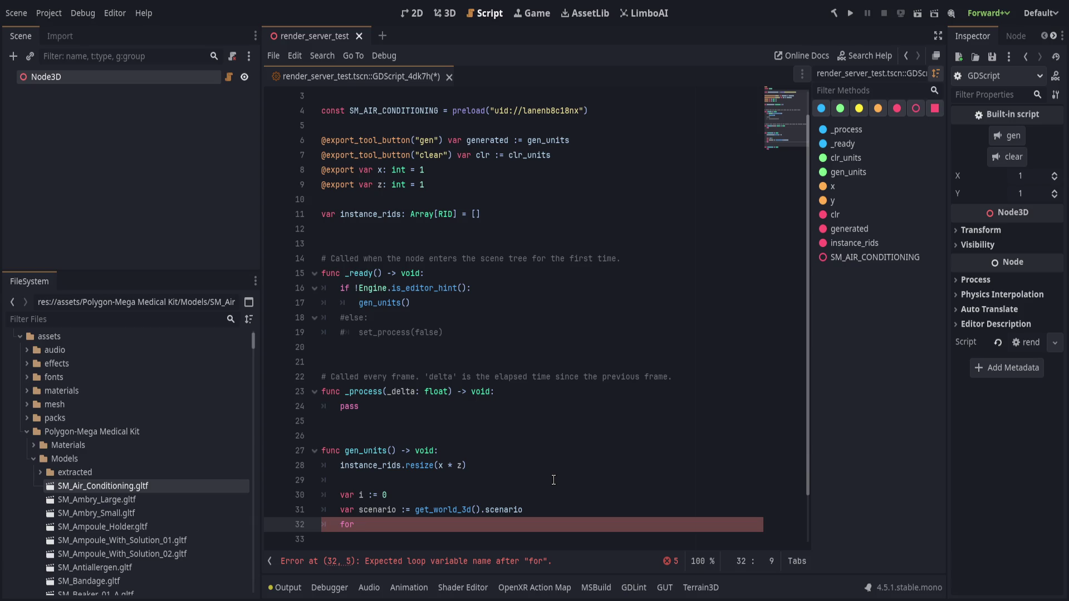
Rename the counter to idx and write nested loops: i in range(x), j in range(z).
scroll(596, 441, "down", 2)
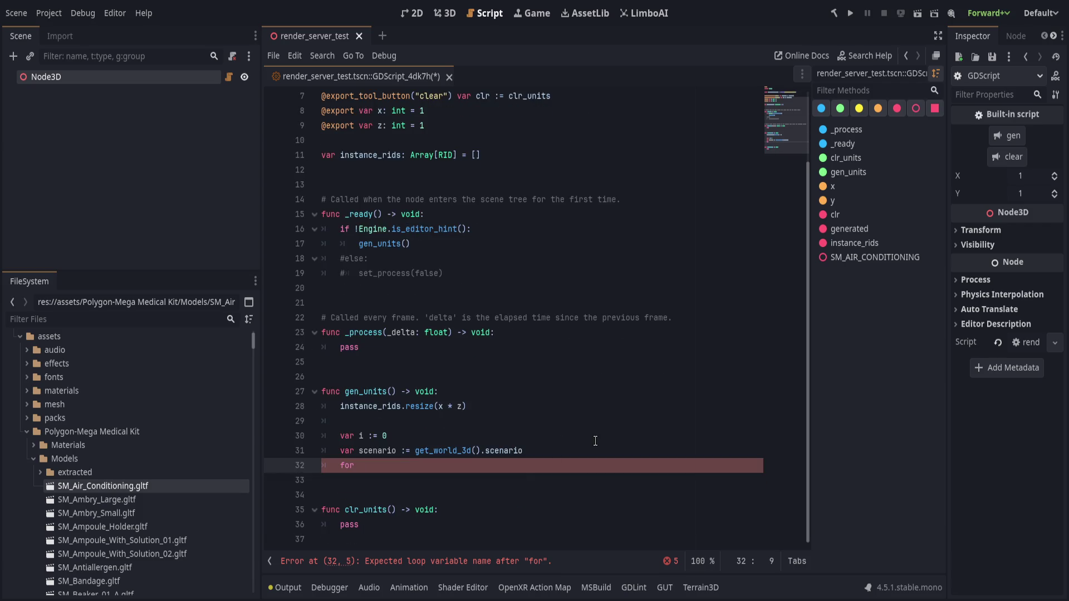
double_click(360, 436)
type("idx")
left_click(415, 467)
type("i in range(")
type("x):")
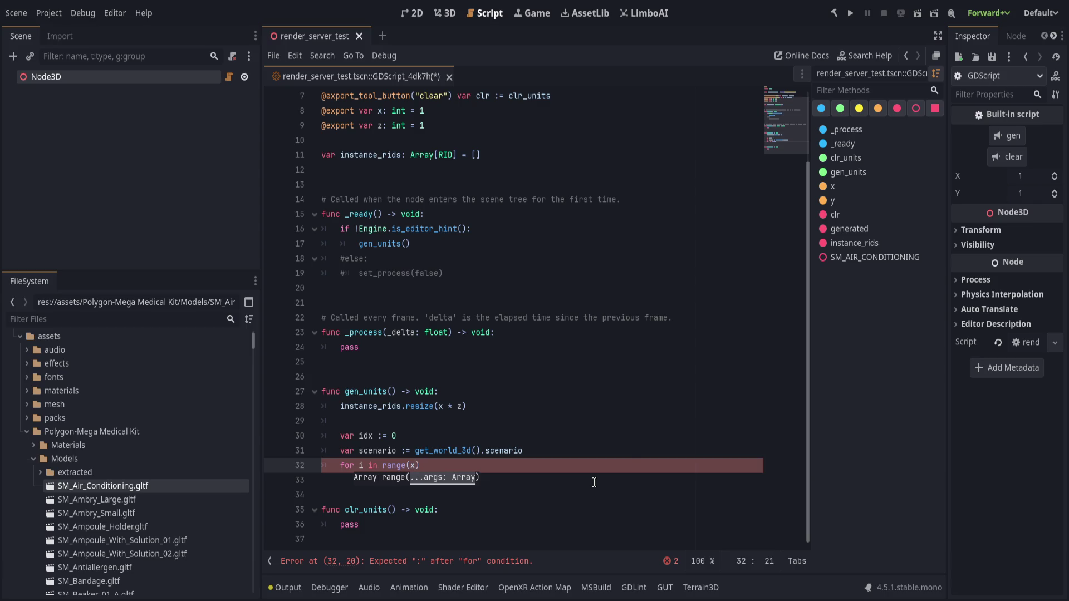
key("Return")
type("for i")
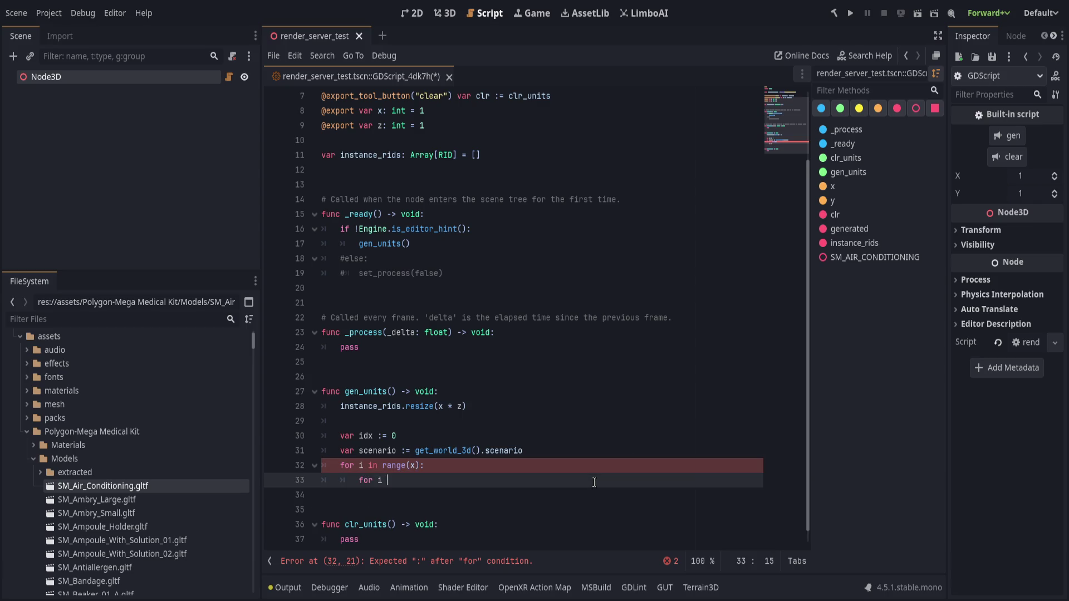
key("BackSpace")
type("j in range(")
type("z):")
key("Return")
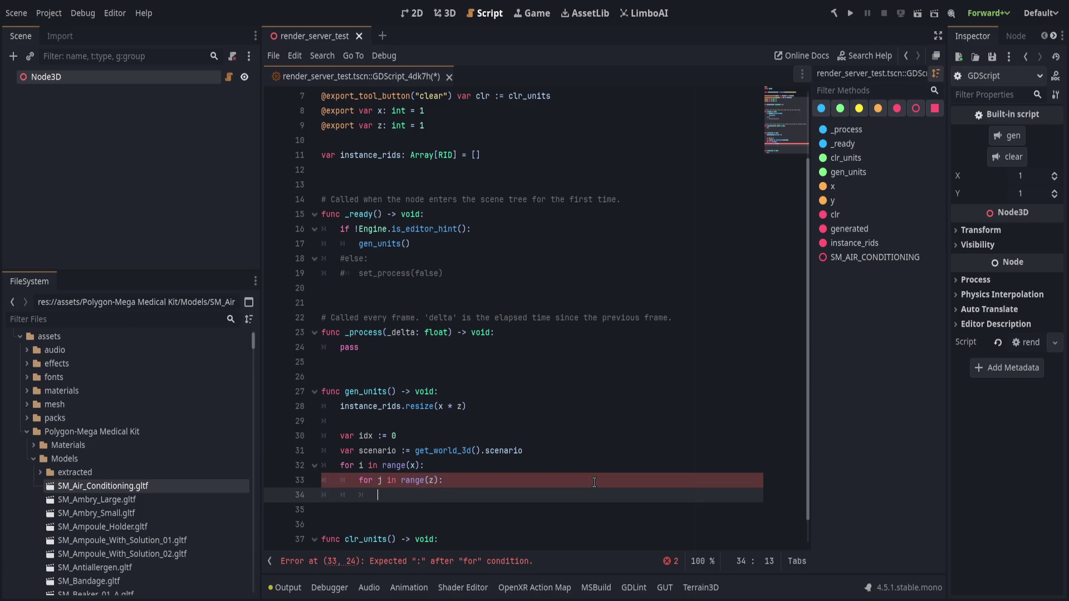
Begin an instance_rids[idx] line and rename the loop variables to a and b.
type("instance")
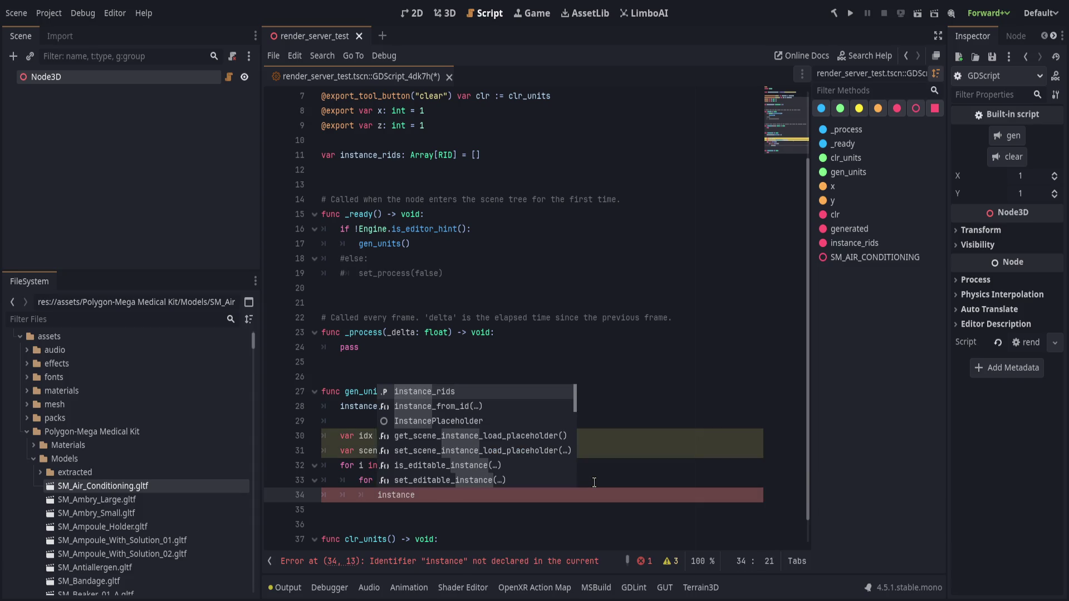
key("Return")
type("[")
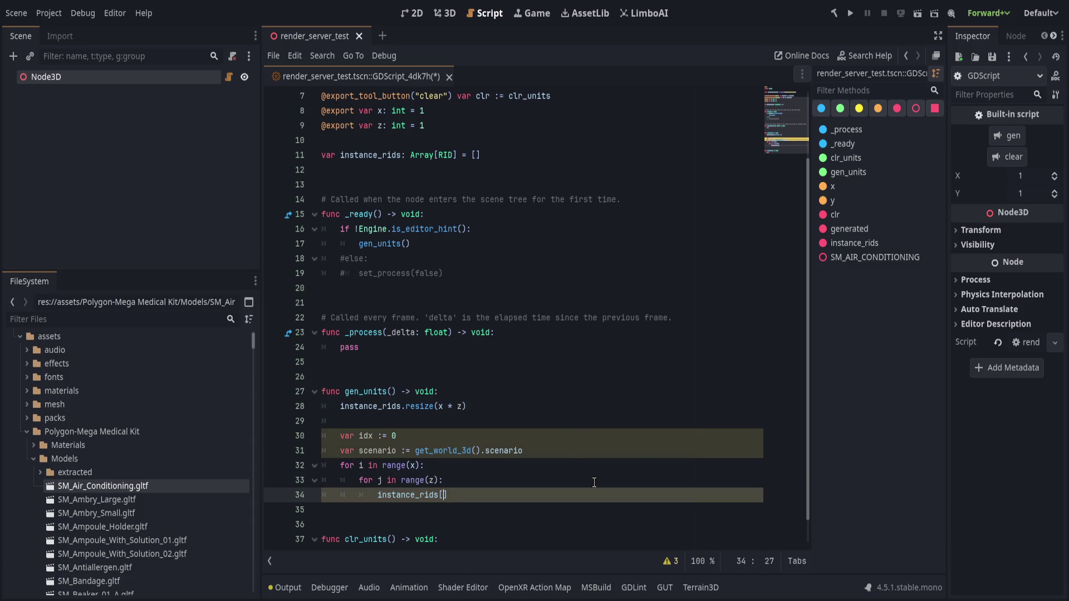
type("idx")
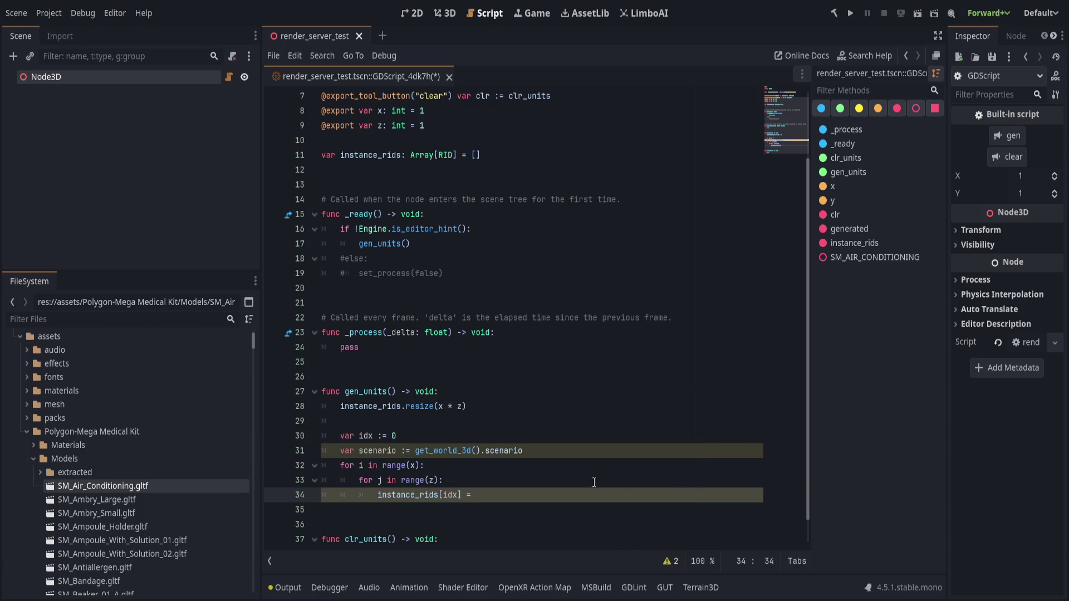
left_click(360, 465)
type("a")
double_click(379, 480)
type("b")
left_click(457, 465)
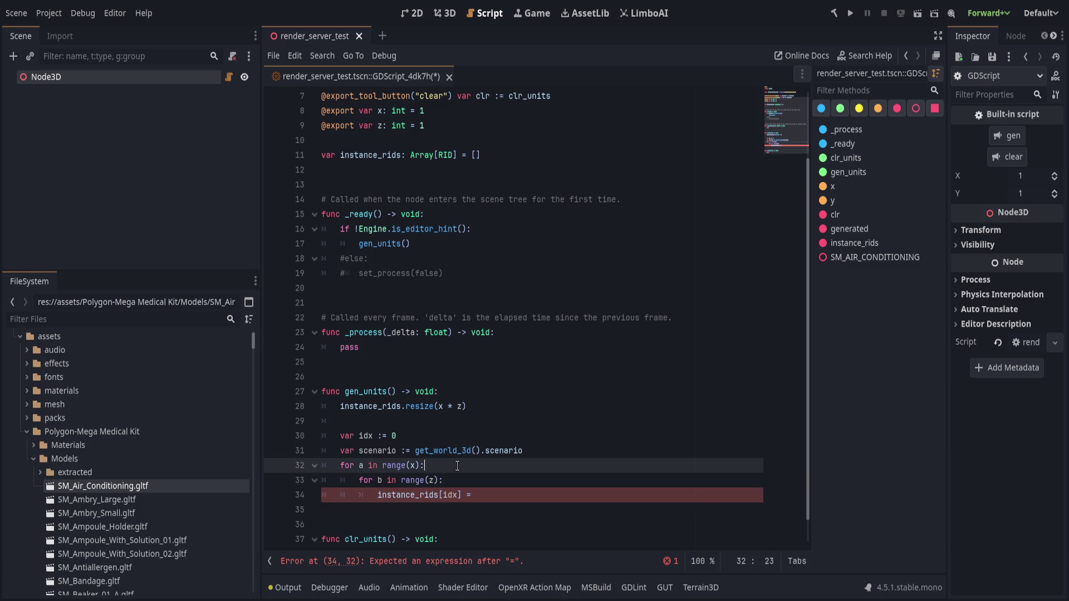
left_click(471, 479)
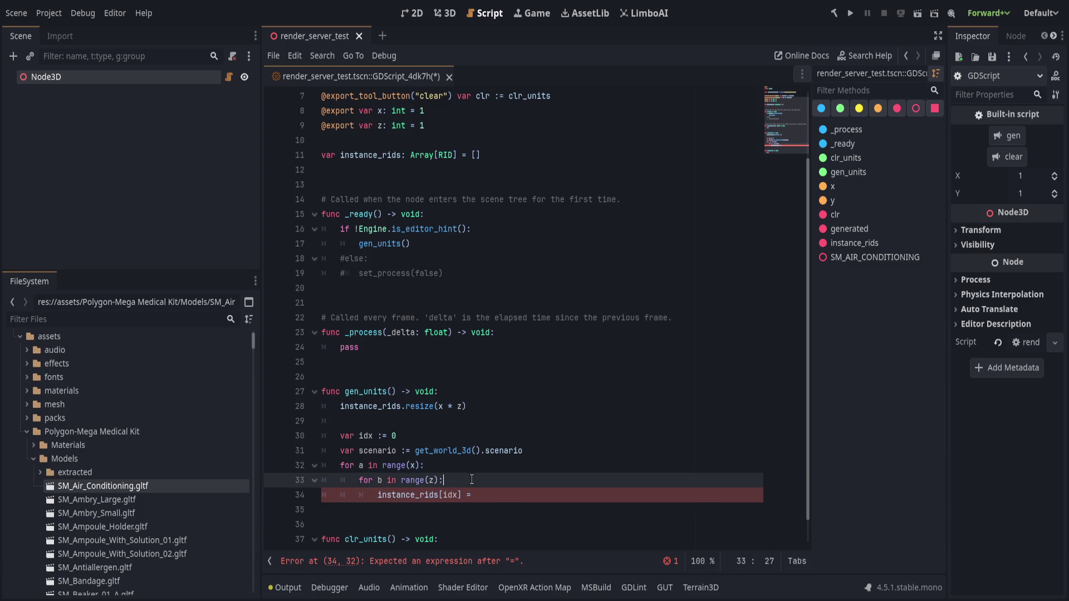
Rename idx back to i and assign RenderingServer.instance_create() to instance_rids[i].
double_click(366, 436)
type("i")
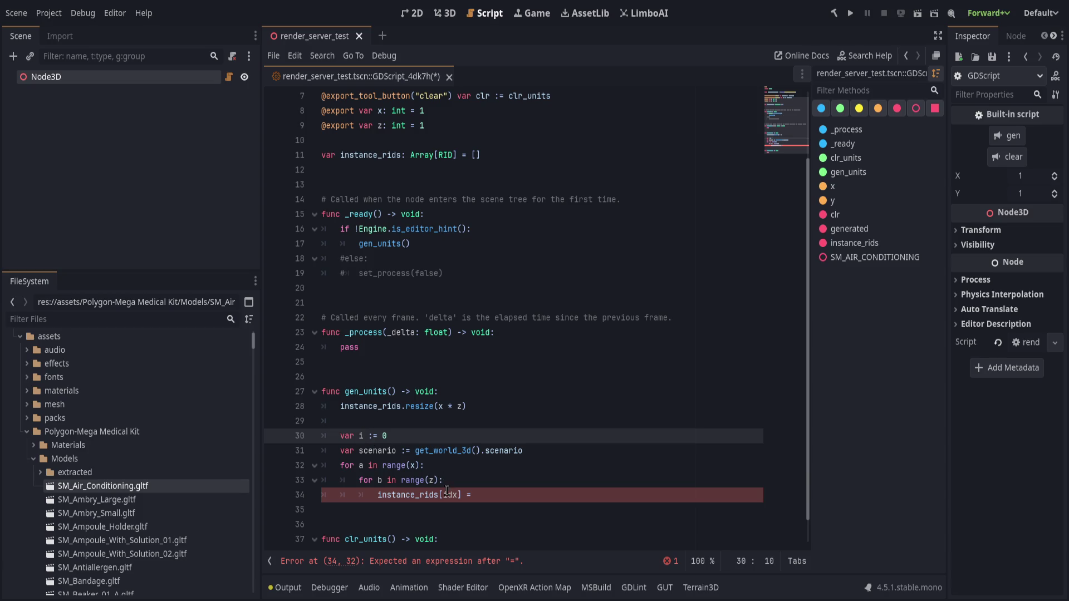
double_click(447, 495)
type("i")
left_click(544, 492)
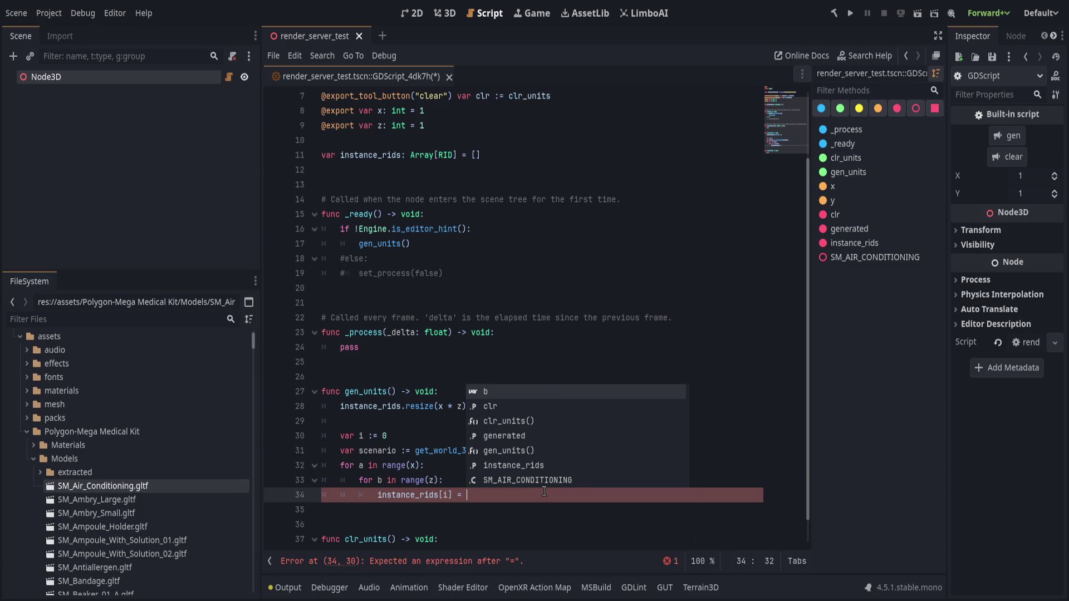
type("Render")
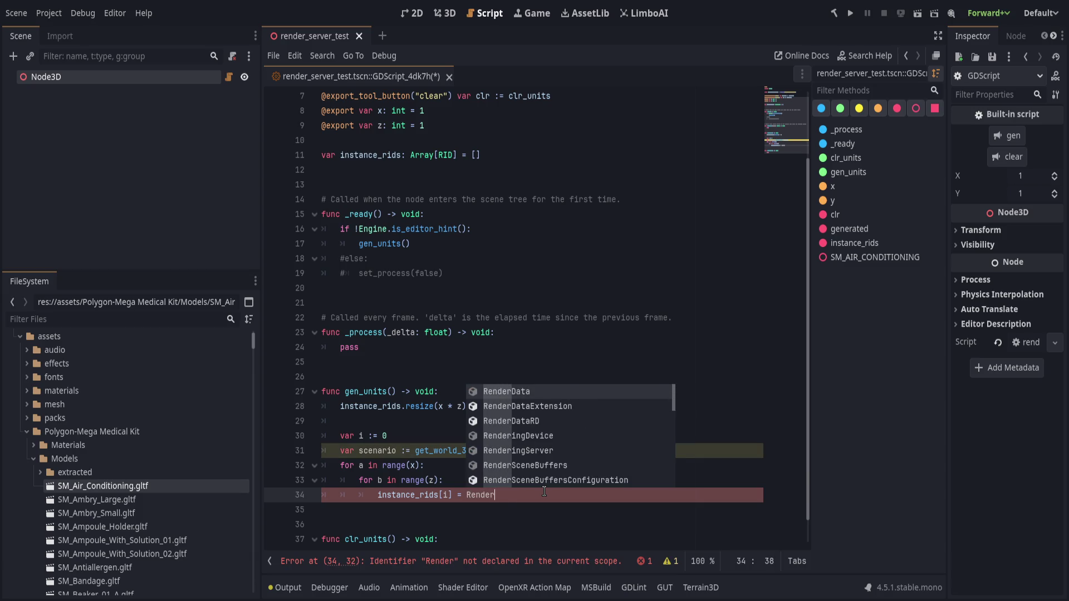
type("ingS")
key("Return")
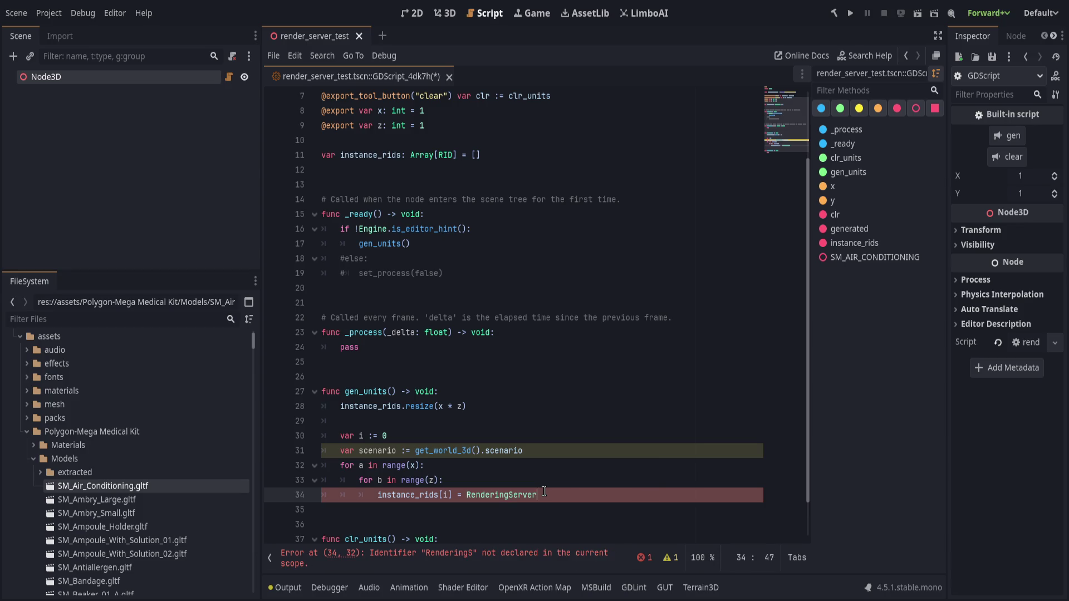
type(".instance_create")
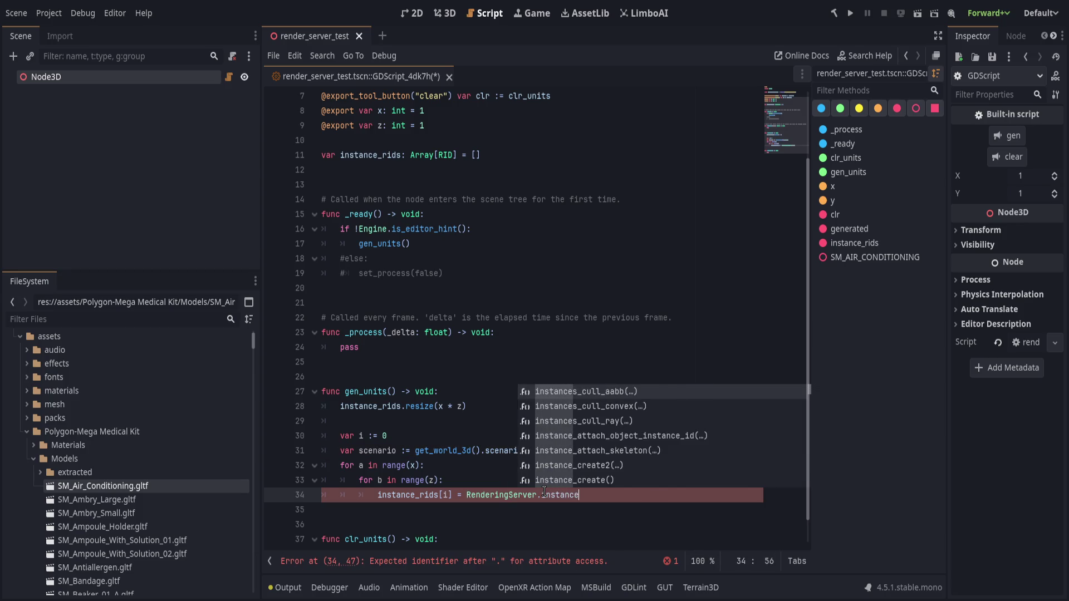
key("Down")
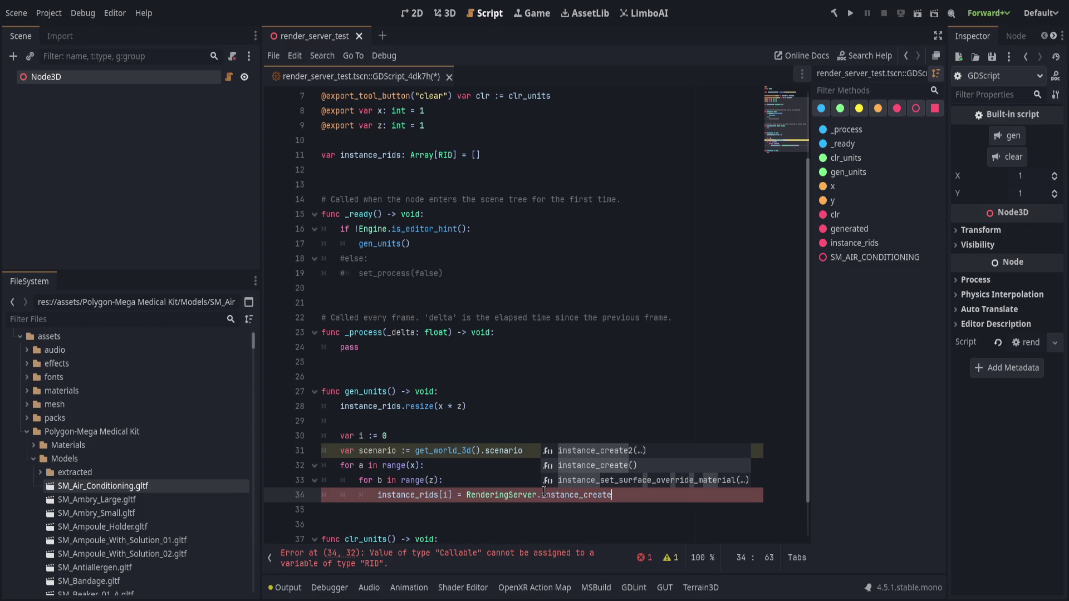
key("Return")
left_click(612, 495)
type("2(")
left_click(636, 443)
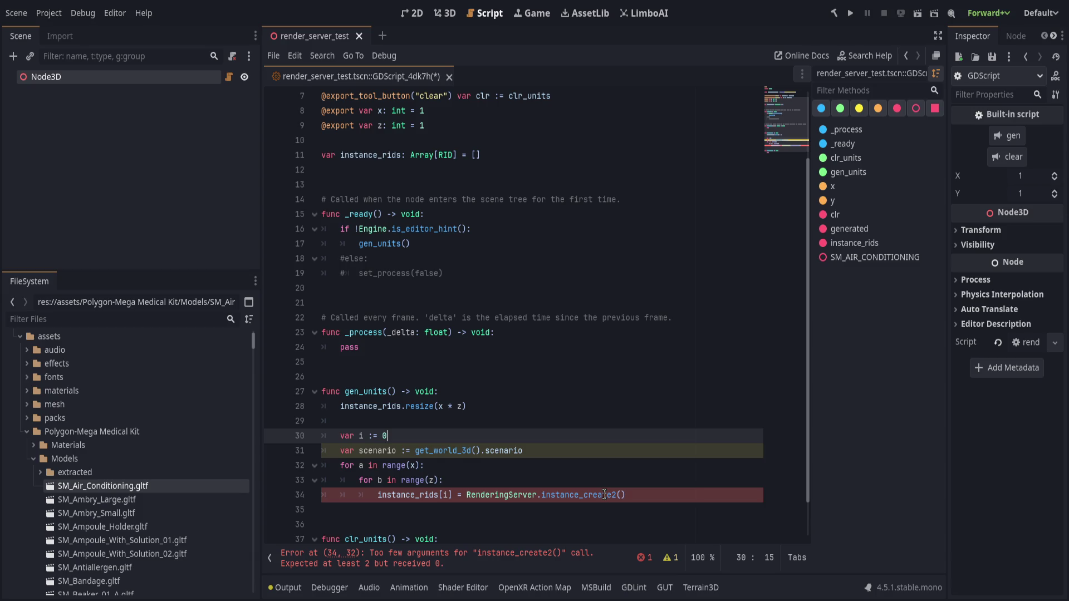
left_click(616, 495)
key("BackSpace")
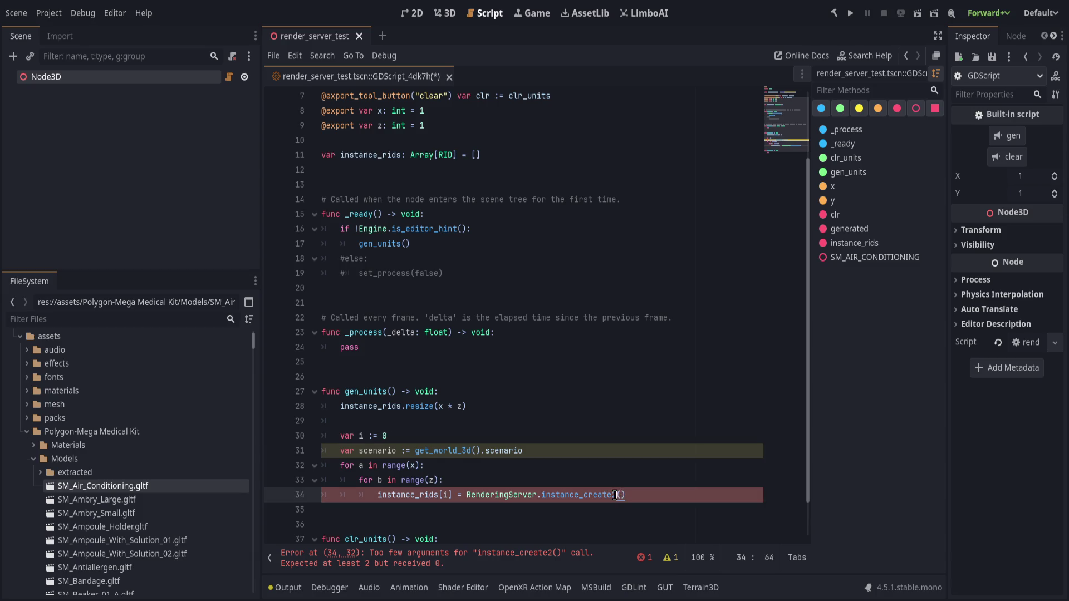
left_click_drag(685, 474, 678, 470)
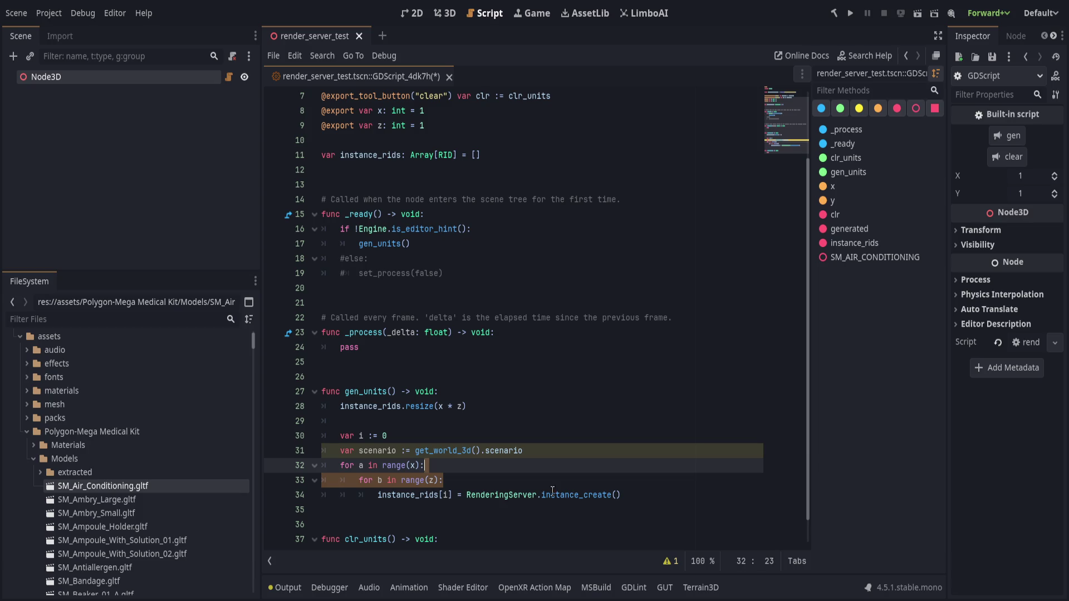
scroll(571, 492, "down", 4)
left_click(521, 535)
Add a func _exit_tree() declaration directly below _process.
type("func _")
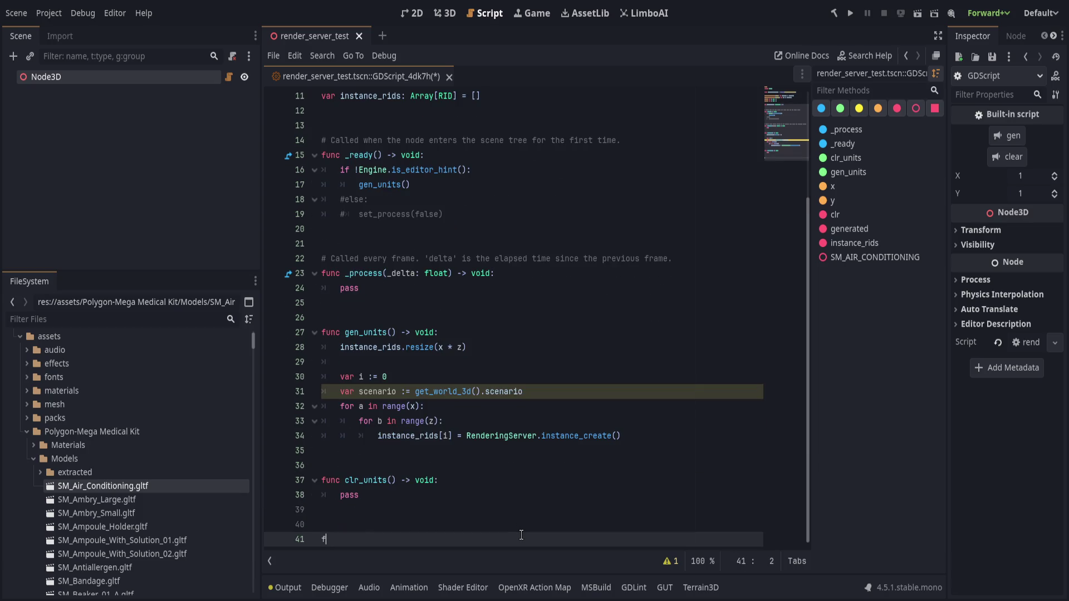
type("ex")
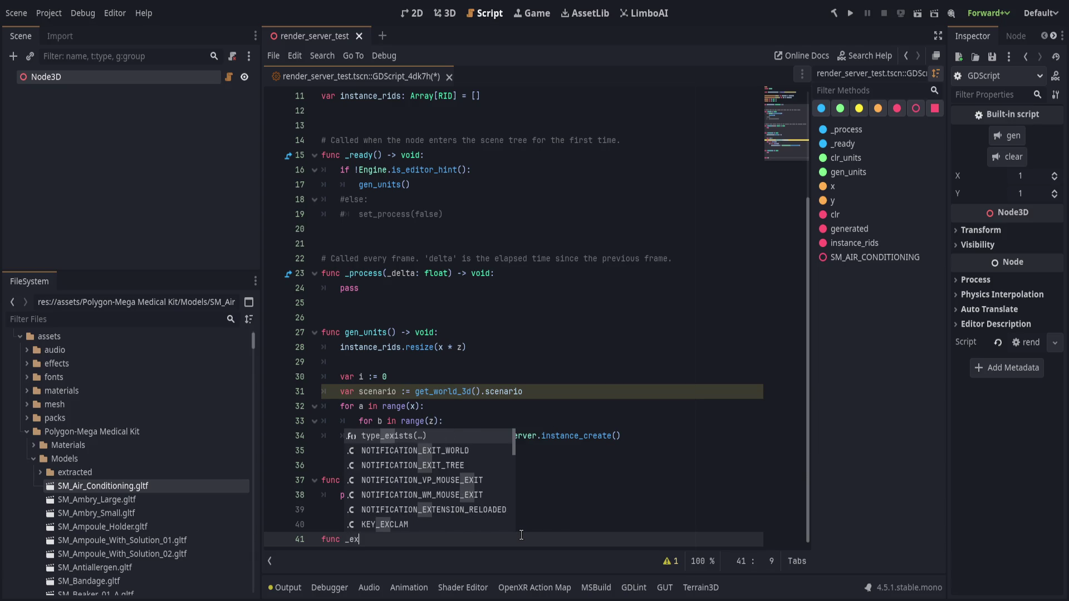
key("Return")
key("ctrl+z")
scroll(407, 358, "up", 2)
left_click(474, 381)
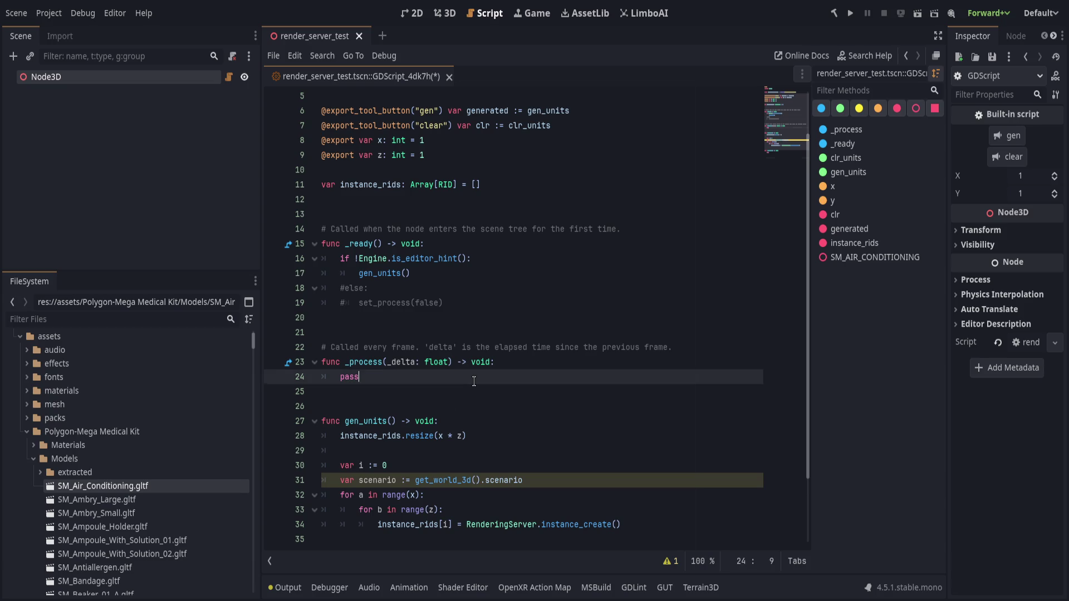
key("Return")
key("Down")
type("func _exit_tree() -> void:")
Fill _exit_tree with for rid in instance_rids: RenderingServer.free_rid(rid).
key("Return")
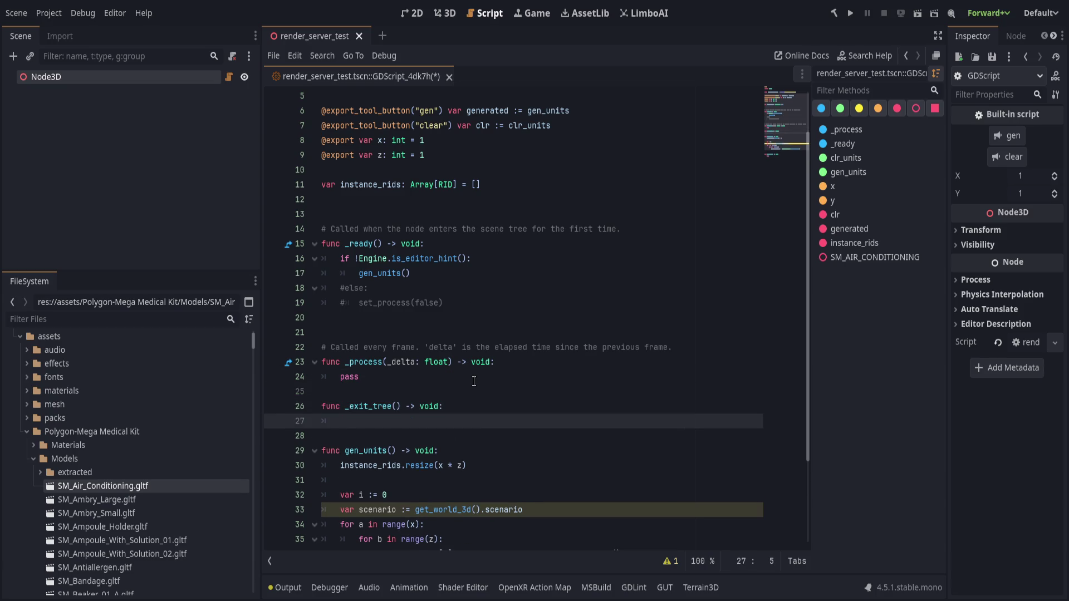
type("for")
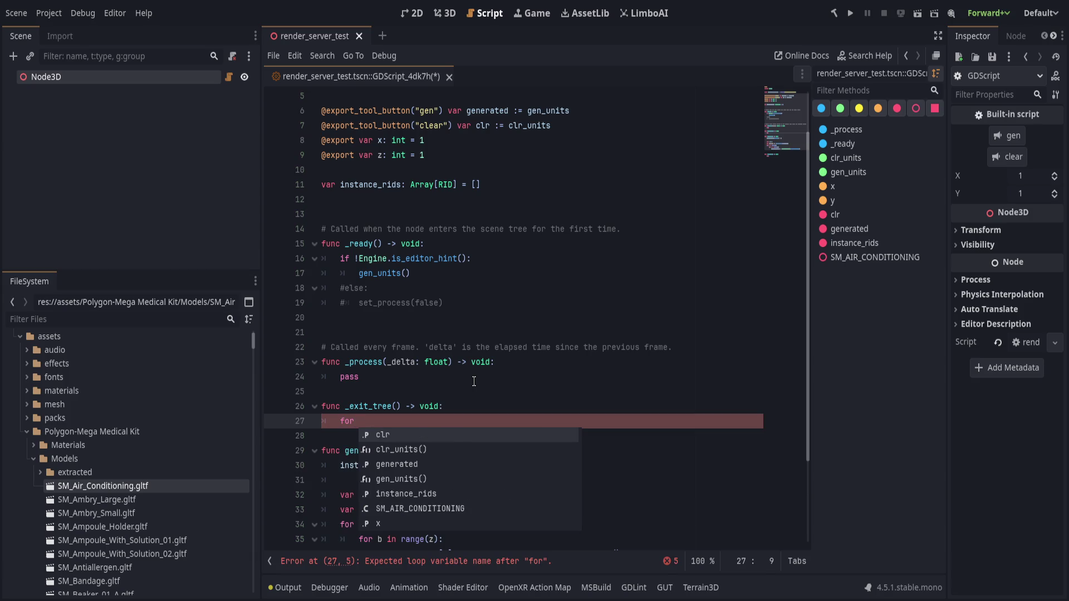
type(" rid in instance_rids")
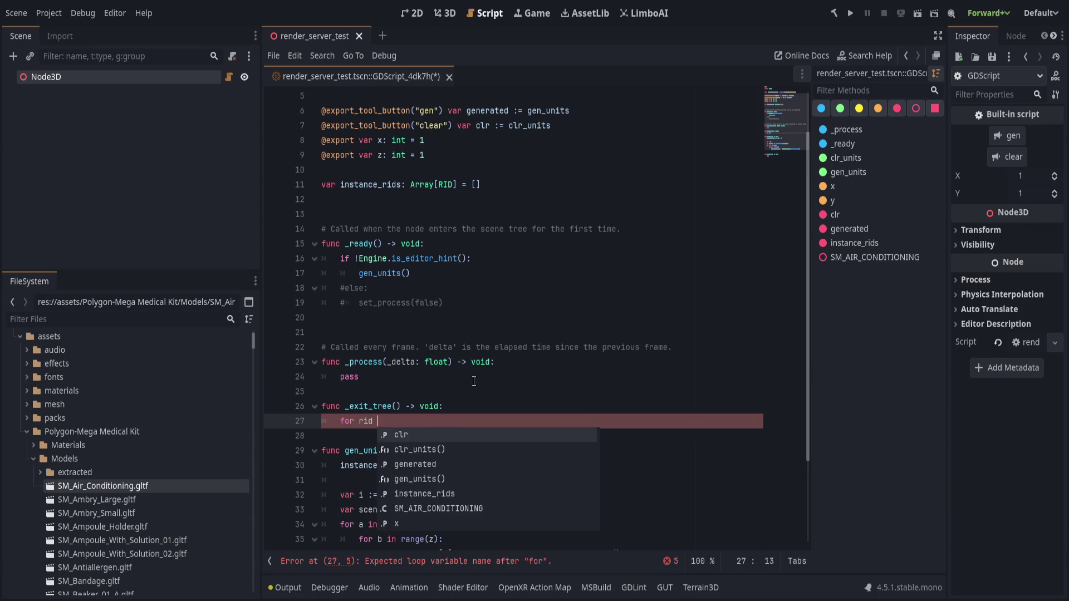
type(":")
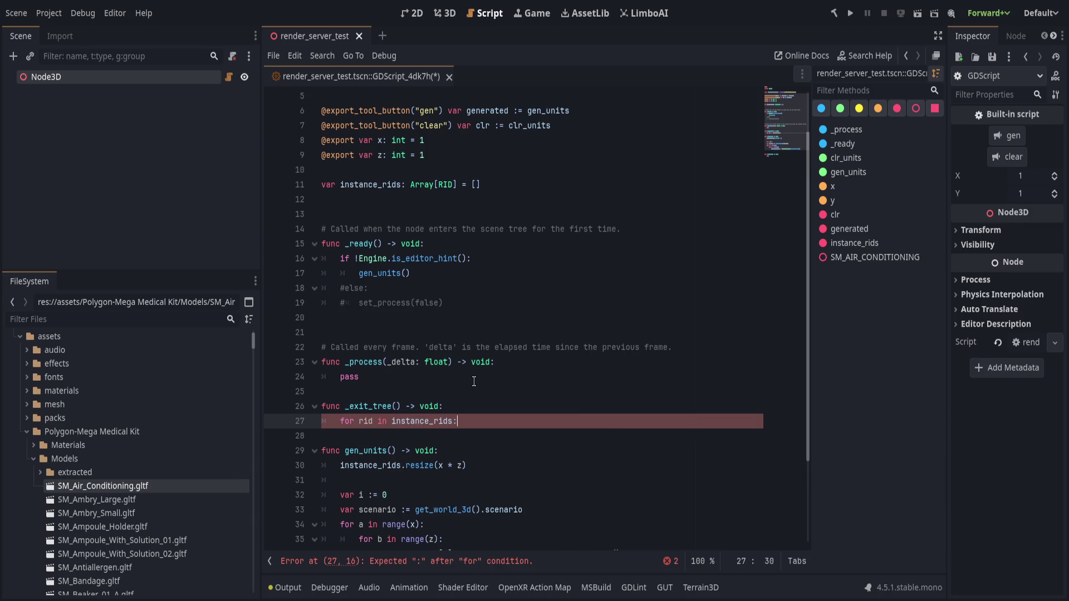
key("Return")
type("RenderingS")
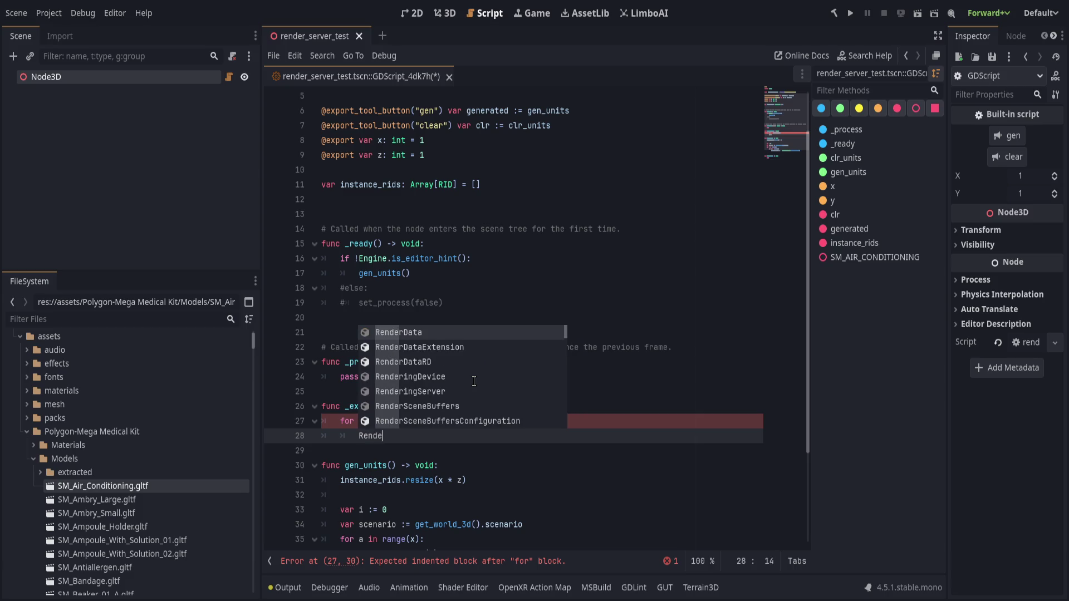
type("erver.clear")
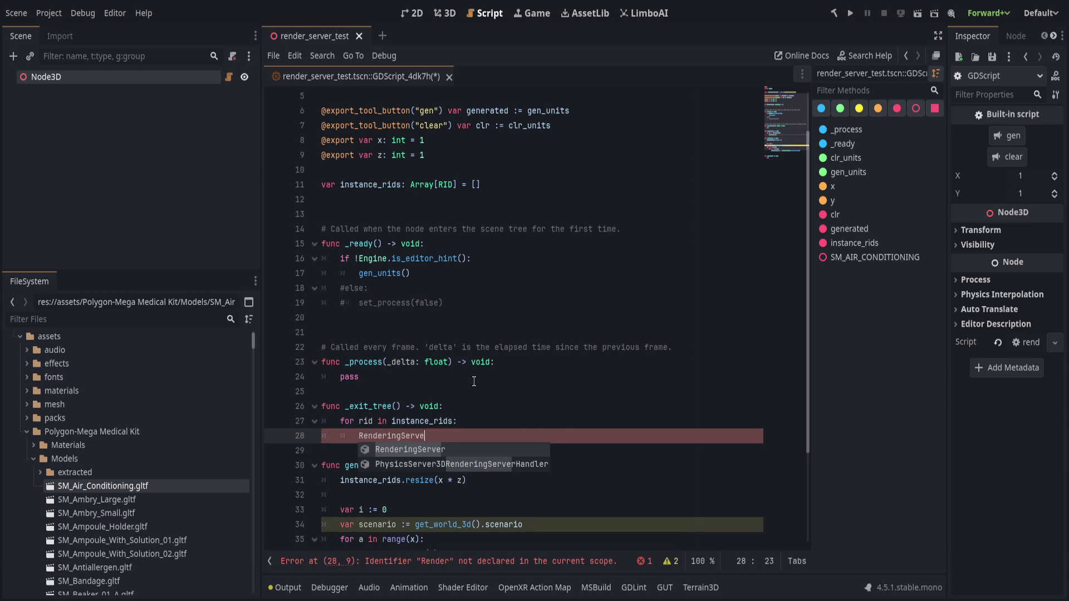
key("BackSpace")
key("BackSpace")
key("BackSpace")
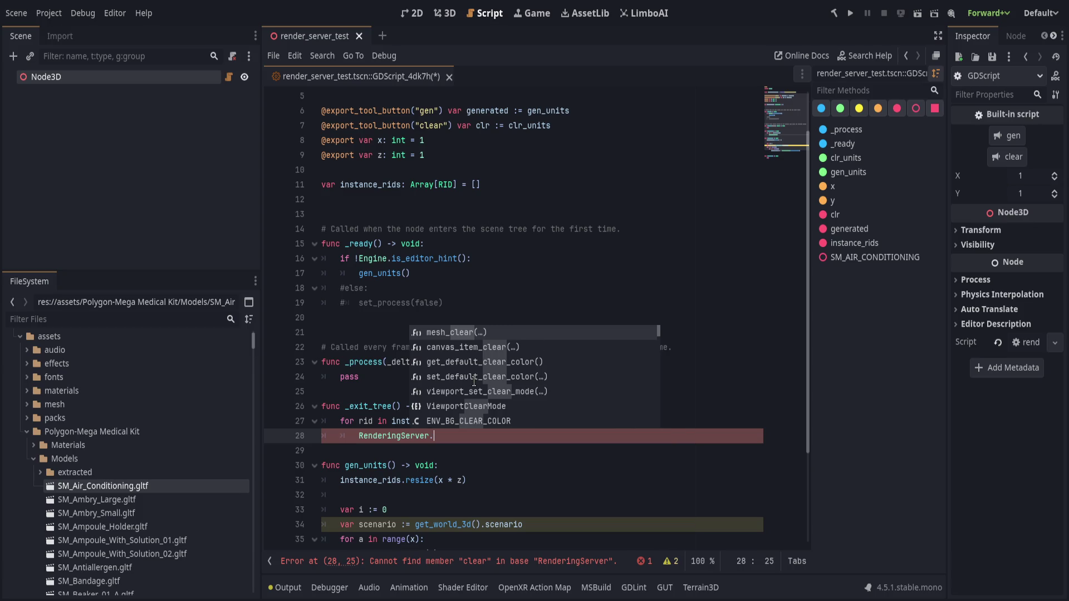
scroll(466, 397, "down", 3)
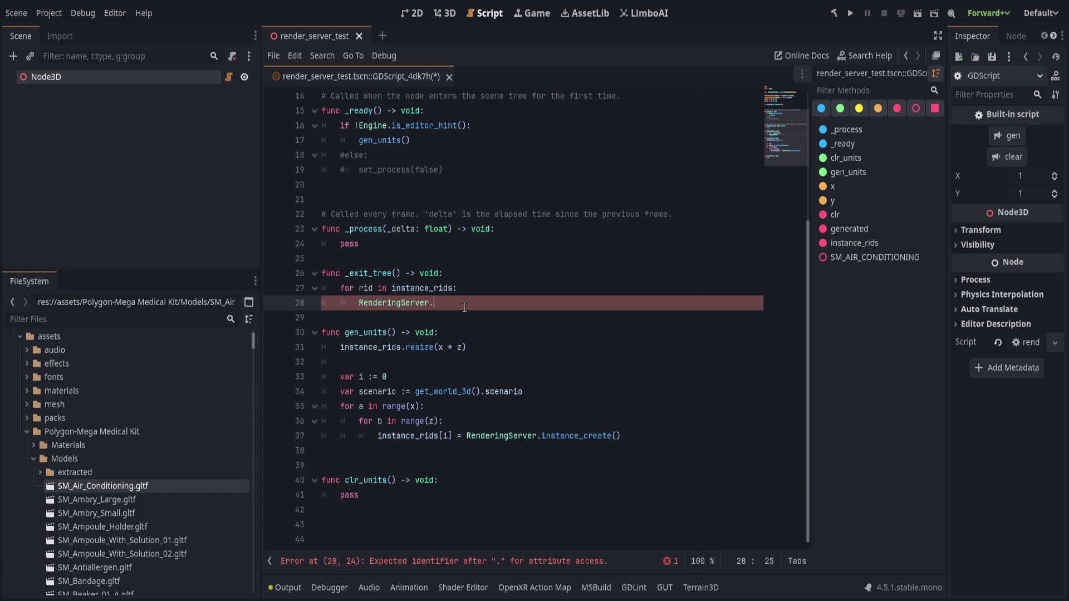
type("free")
key("Return")
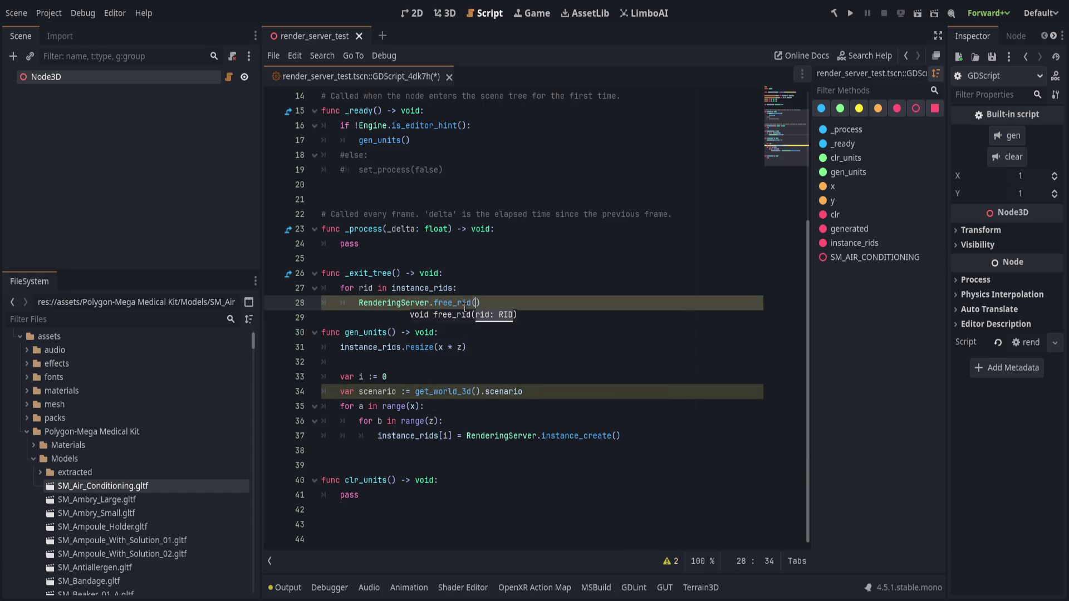
type("rid)")
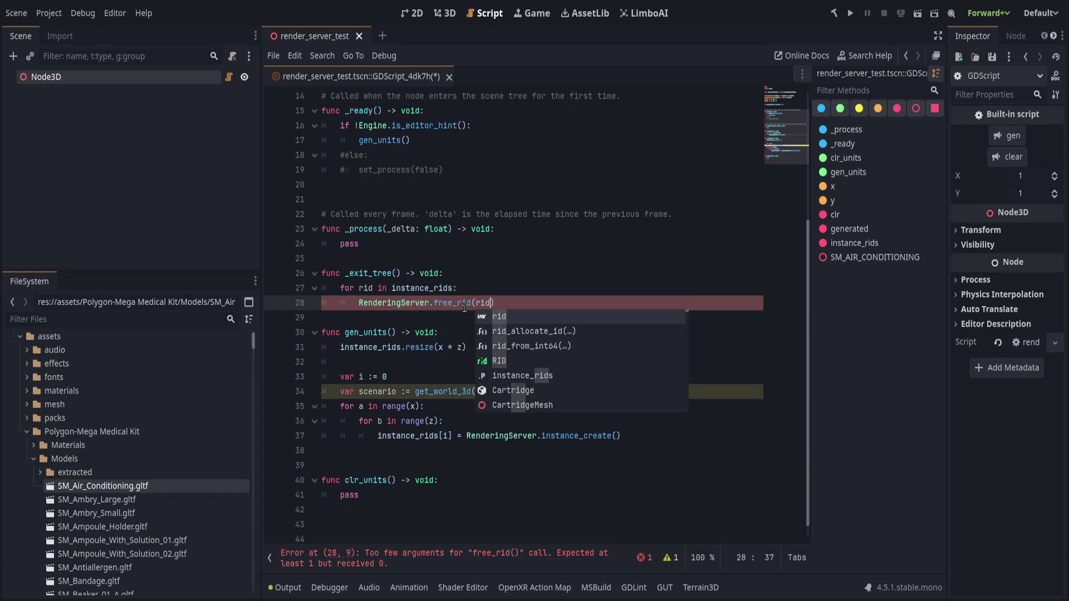
Add blank lines before _exit_tree and gen_units, then save the scene and script.
left_click(474, 248)
left_click(494, 262)
key("Return")
left_click(467, 330)
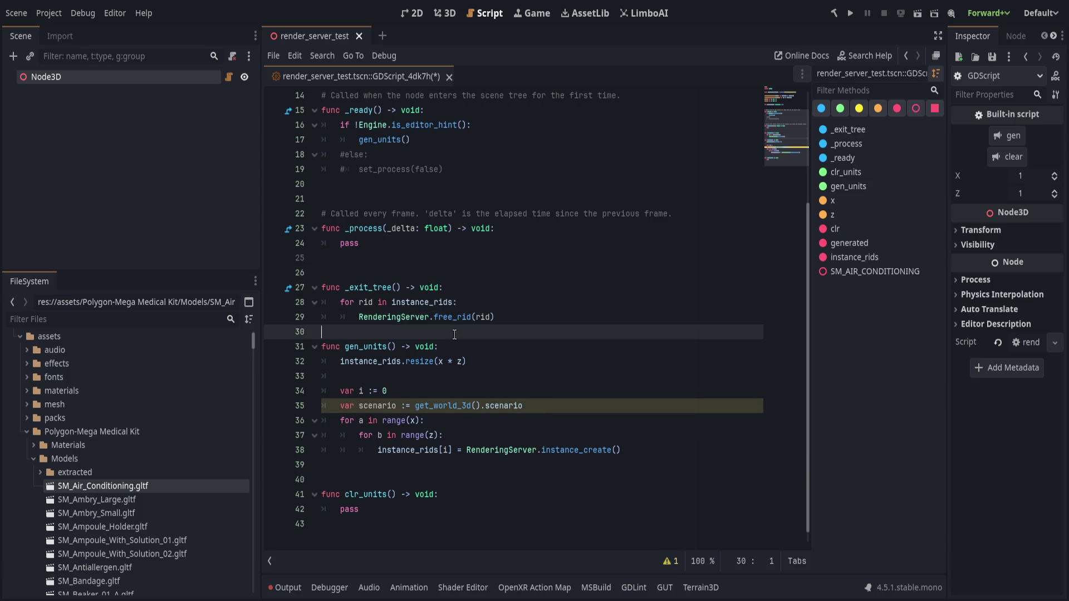
key("Return")
key("ctrl+s")
left_click(591, 424)
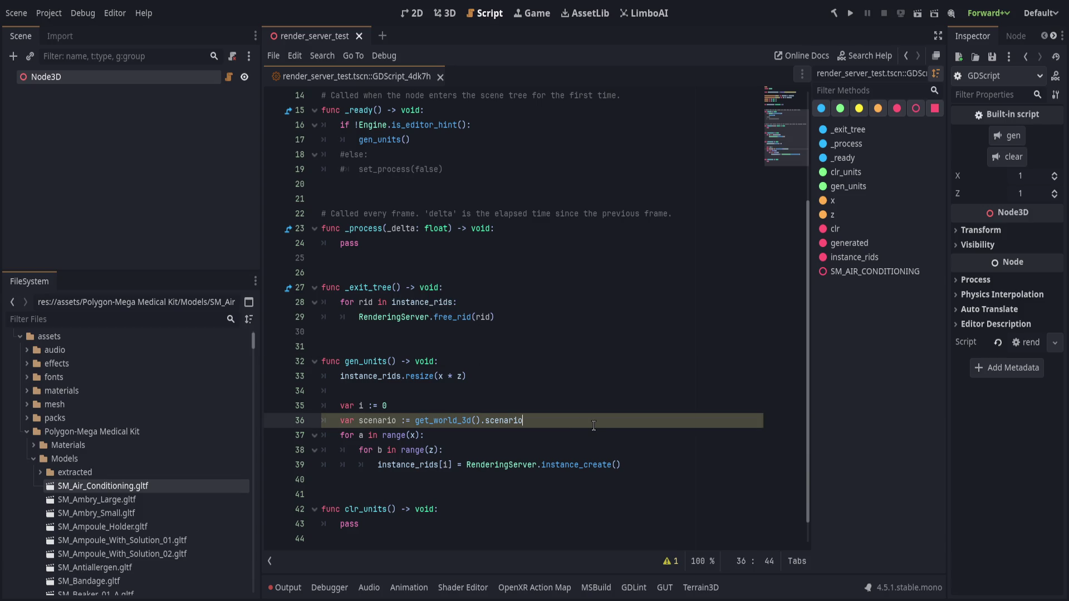
left_click(677, 451)
left_click(690, 472)
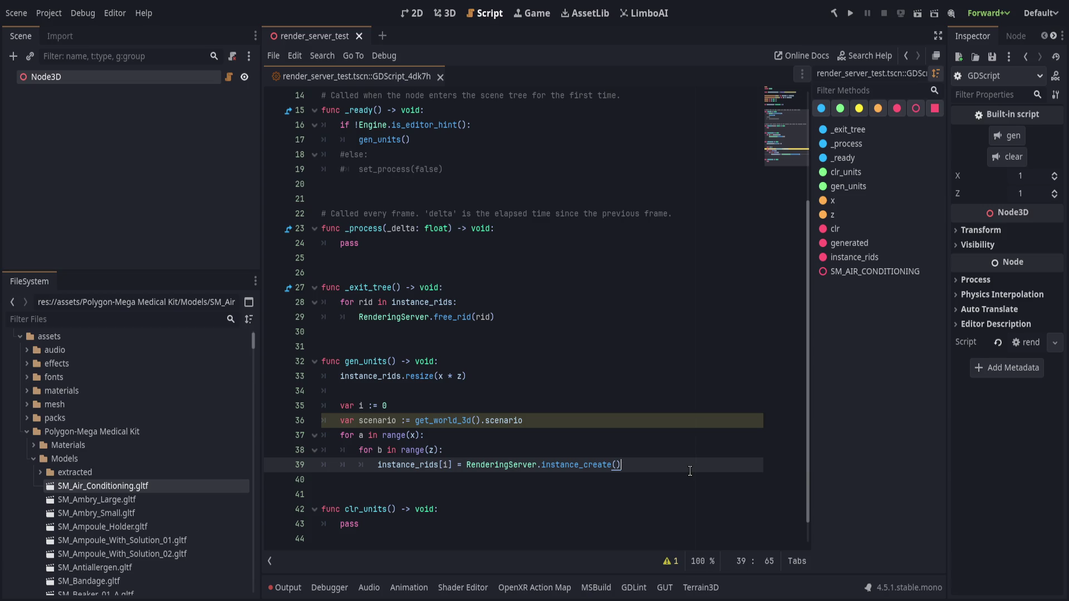
Add RenderingServer.instance_set_base(instance_rids[i], SM_AIR_CONDITIONING.get_rid()) inside the inner loop.
key("Return")
type("Renderi")
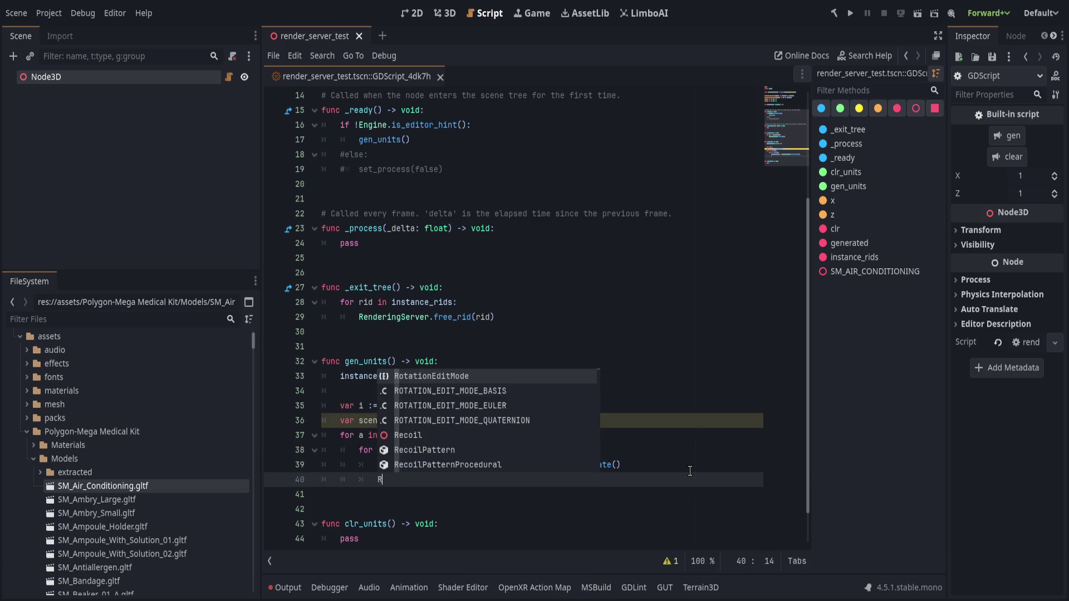
type("ng")
key("Return")
type(".set")
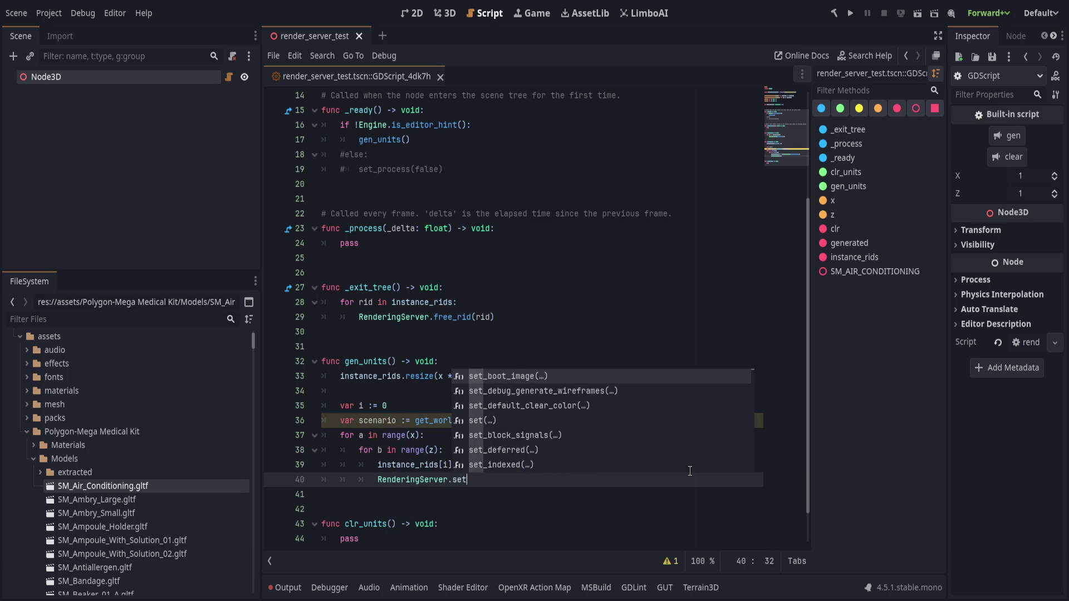
key("BackSpace")
key("BackSpace")
key("BackSpace")
type("instance_set")
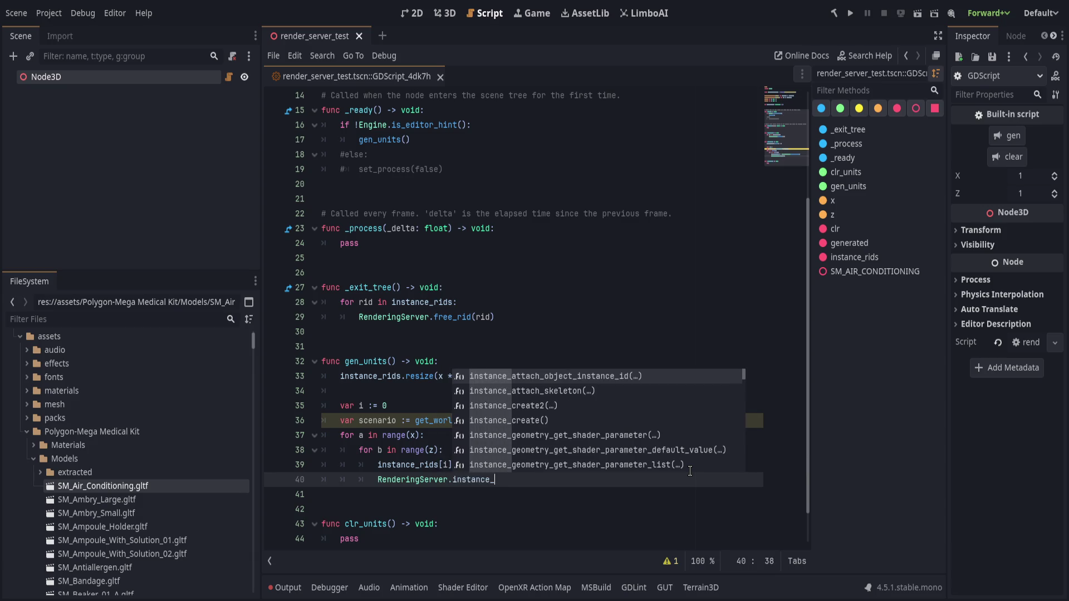
type("_base(")
key("Return")
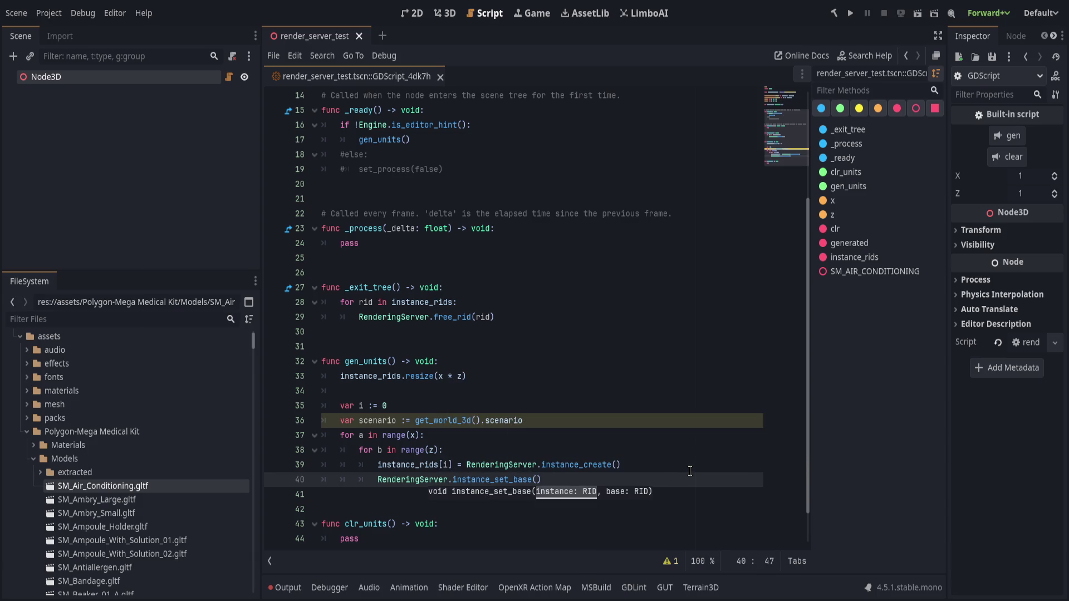
type("instance_rids[i],")
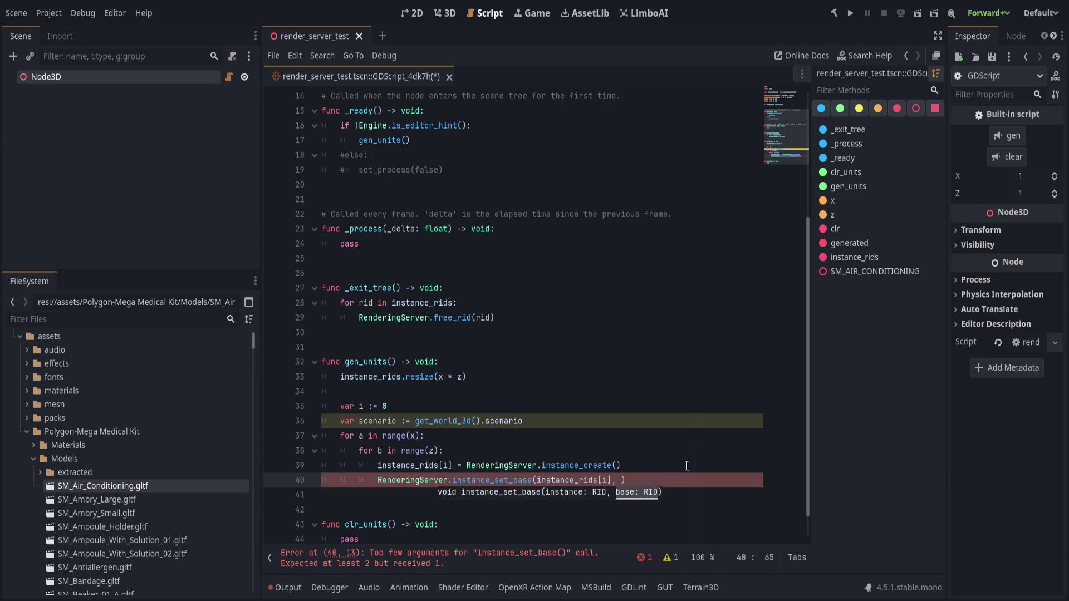
scroll(690, 471, "up", 5)
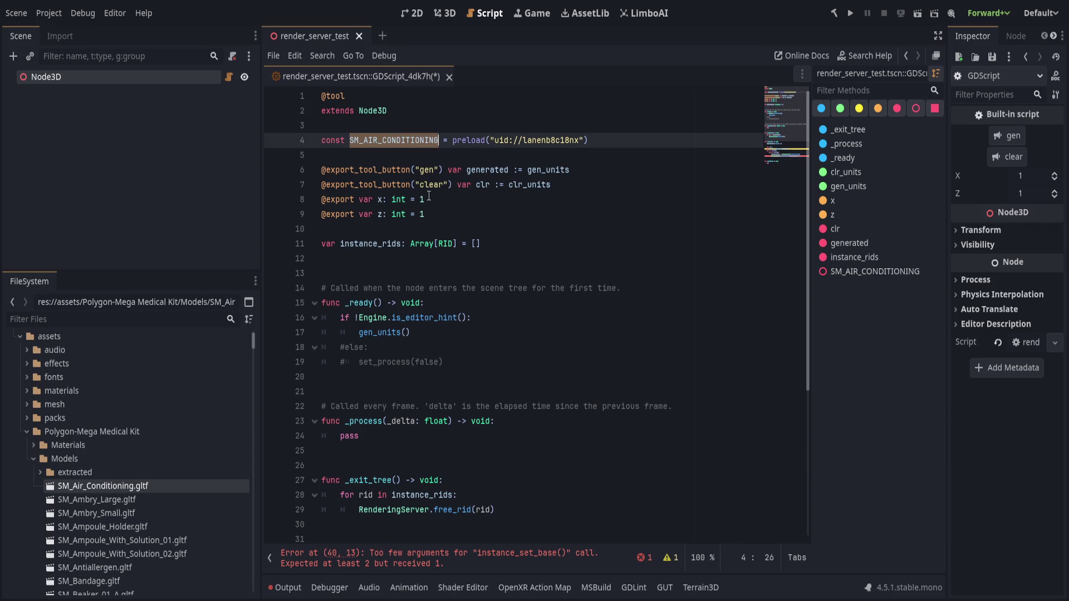
scroll(397, 138, "down", 5)
type("SM_AIR_CONDITIONING.get_r")
key("Return")
type(")")
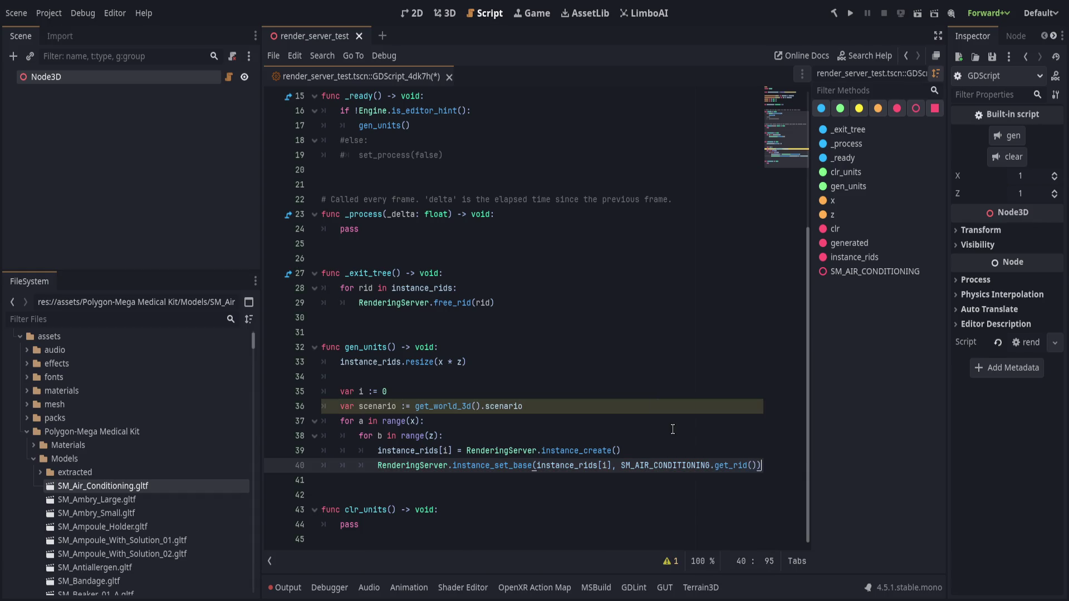
Add RenderingServer.instance_set_scenario(instance_rids[i], scenario) below the set_base call.
key("Return")
type("Rendering")
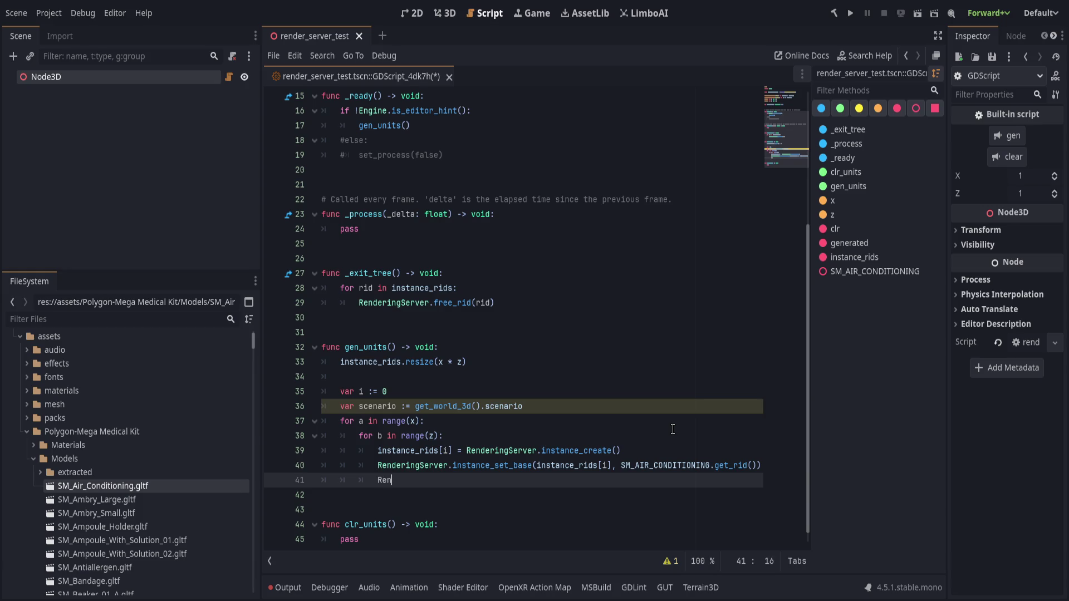
type("Server.instance")
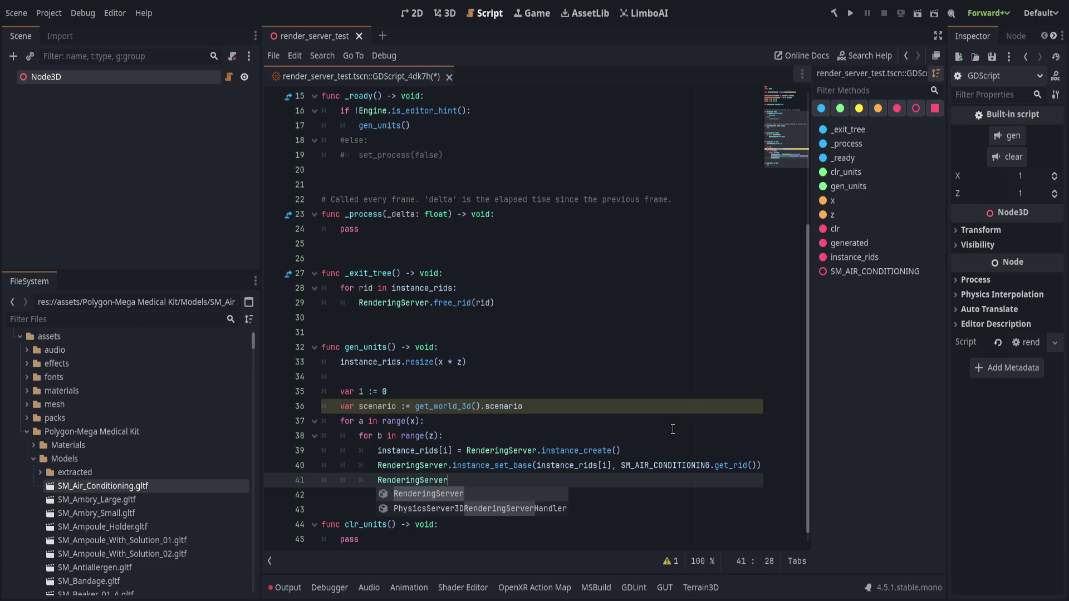
type("_set_")
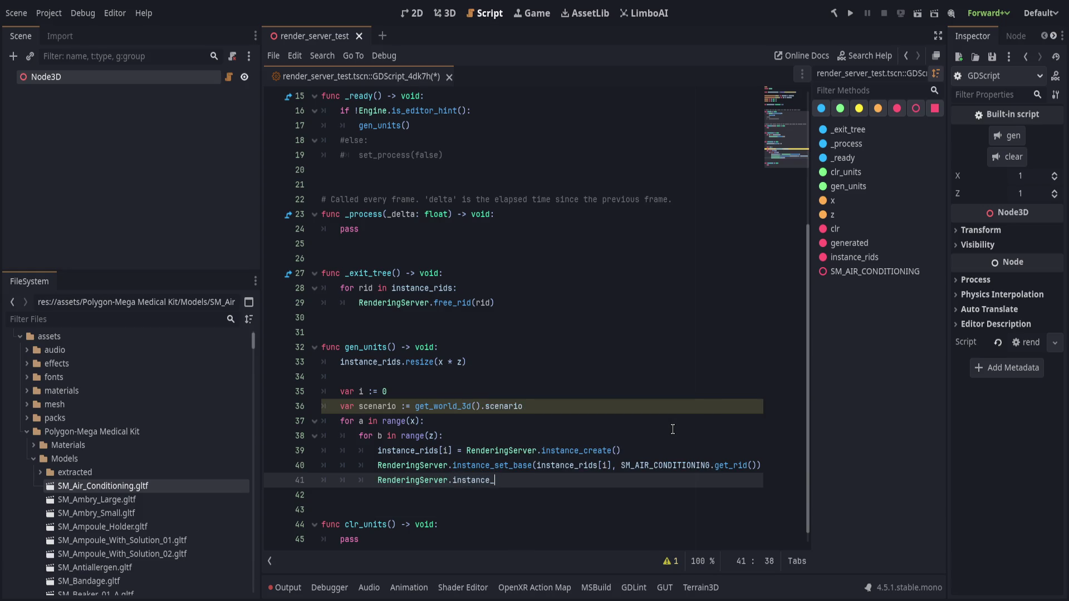
type("sc")
key("Return")
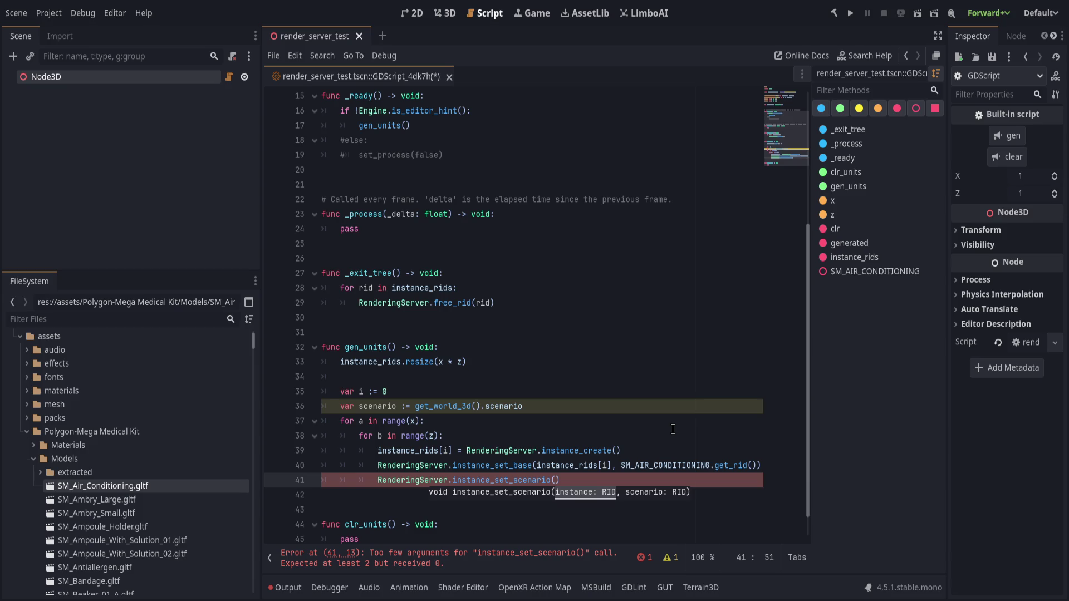
type("instance[")
key("Left")
type("_")
key("Return")
key("Right")
type("i][")
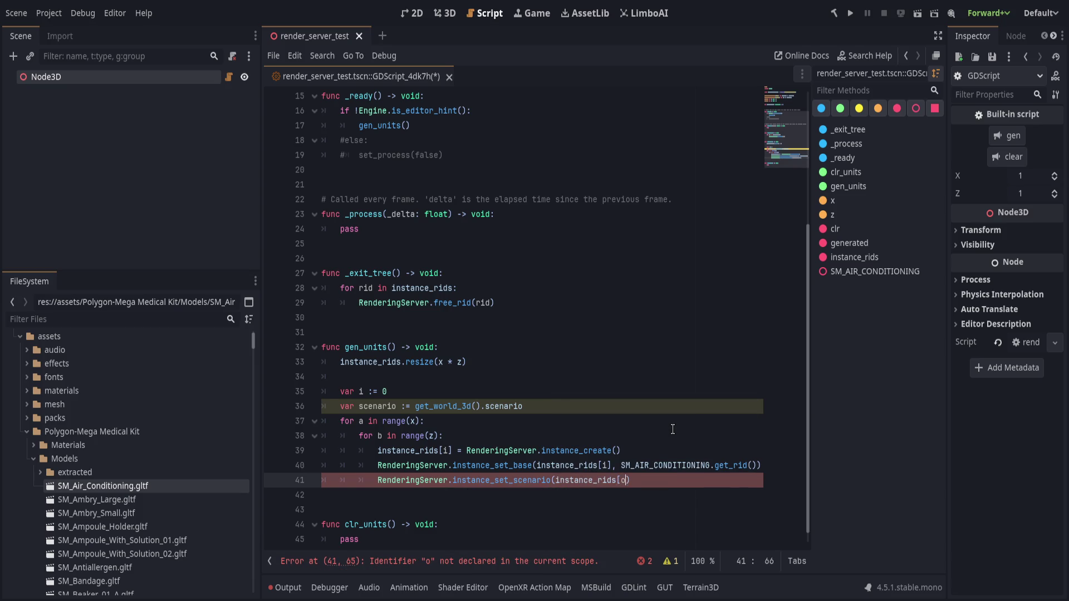
key("BackSpace")
type("i")
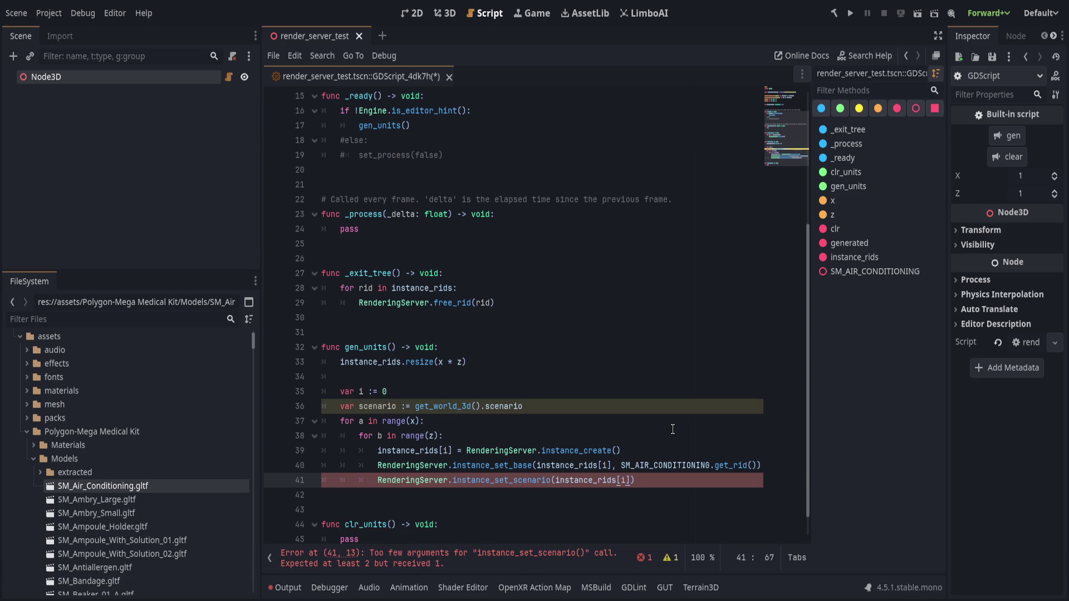
type(", scenario")
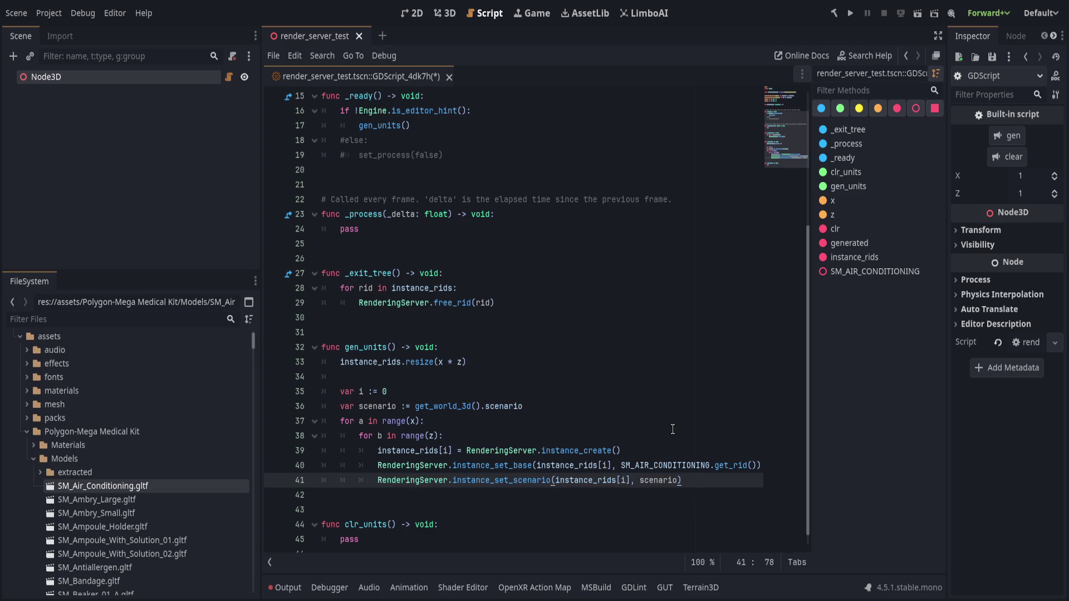
Open new lines below the instance_set_scenario call for the next statement.
key("Return")
key("Return")
type("var")
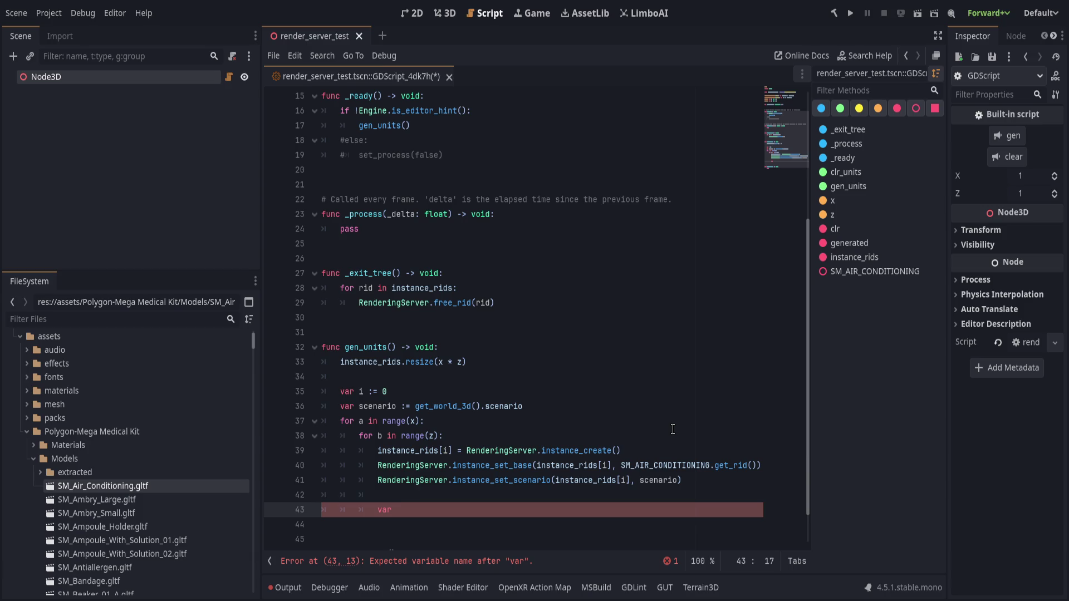
key("BackSpace")
key("BackSpace")
key("BackSpace")
key("BackSpace")
Add RenderingServer.instance_set_transform(instance_rids[i]) to the inner loop on line 43.
type("RenderingServe")
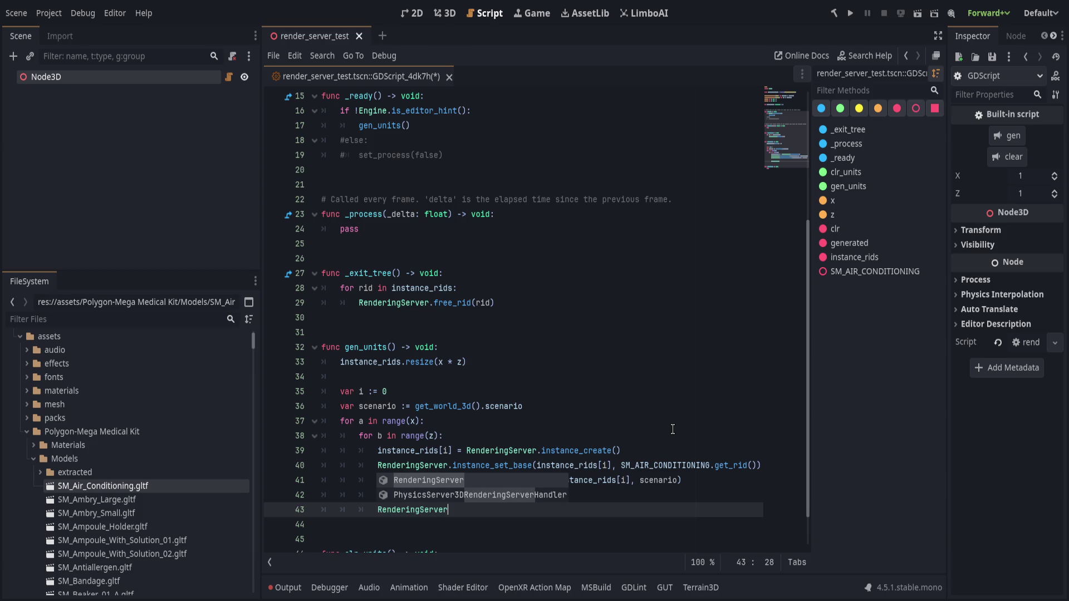
key("Return")
type(".instance_set_tr")
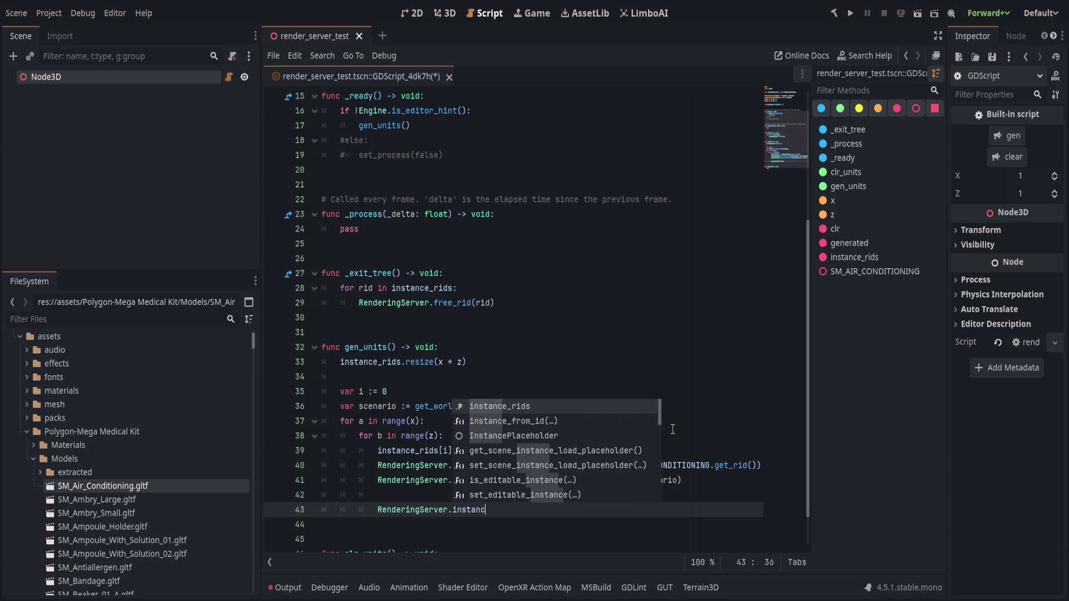
key("Return")
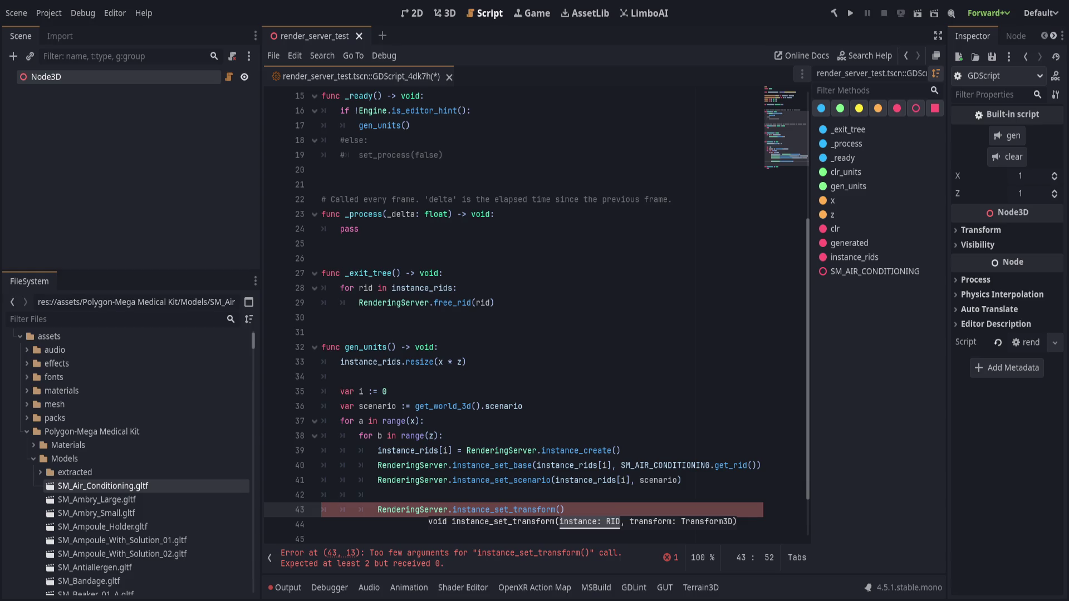
key("Escape")
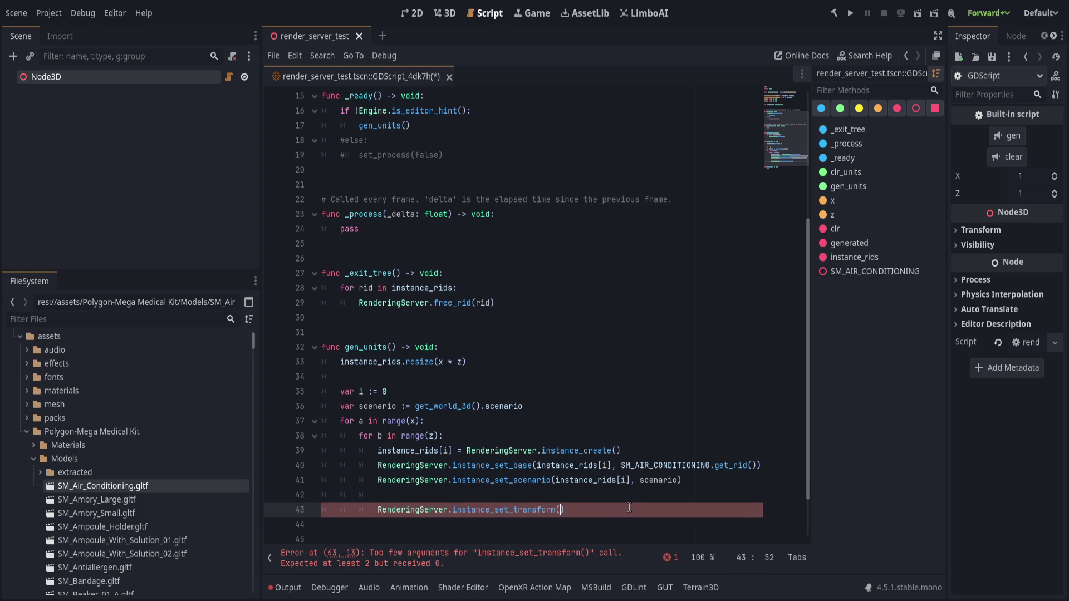
type("instance_rids")
type("[o]")
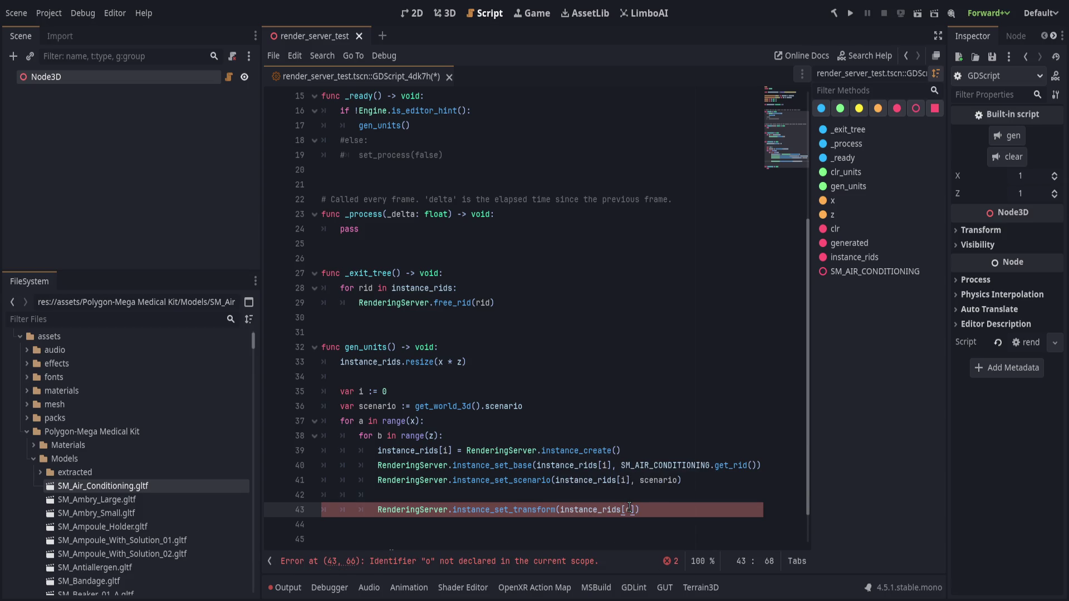
key("BackSpace")
key("BackSpace")
type("i")
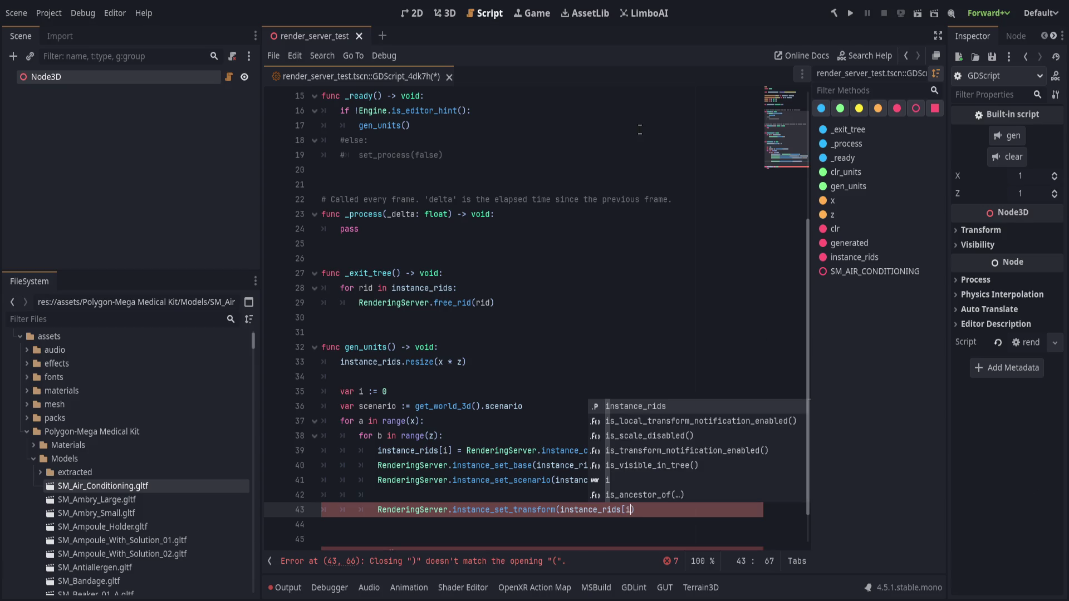
type("])")
left_click(684, 442)
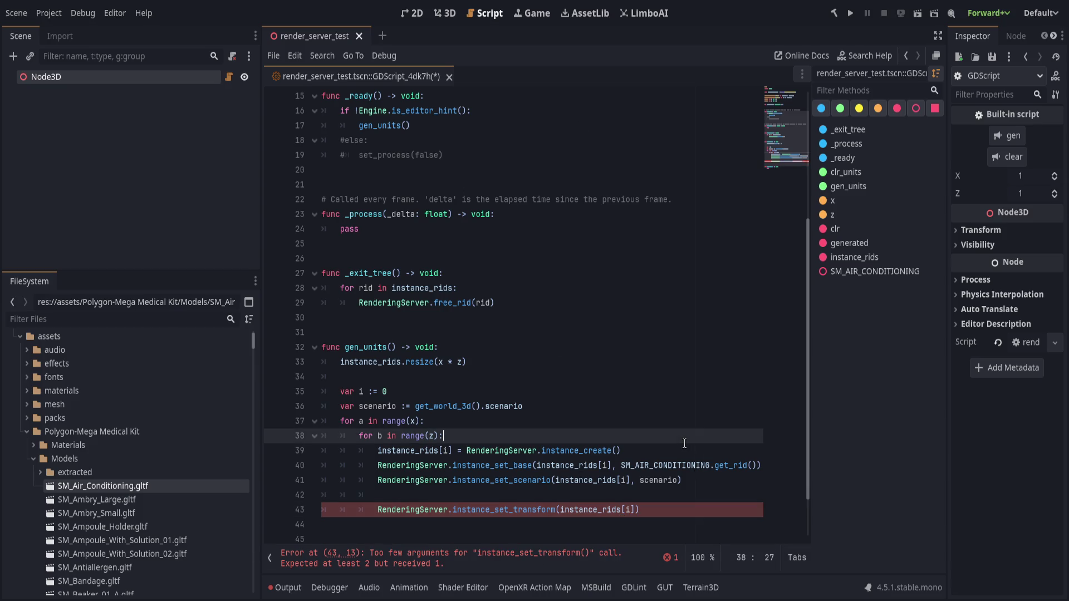
key("Up")
key("Up")
key("End")
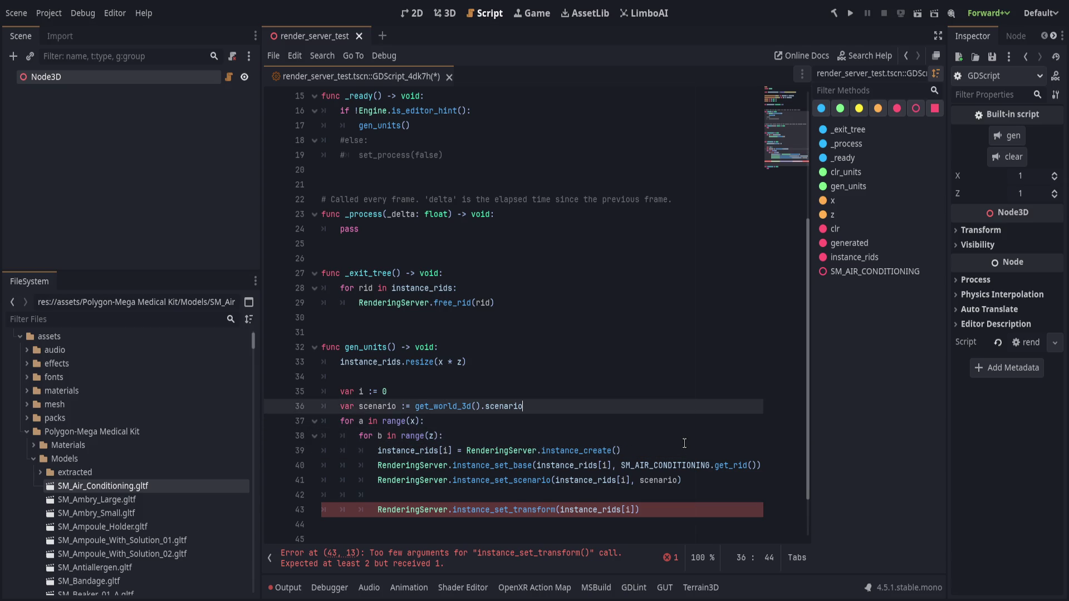
Declare 'var rid: RID' above the loops, checking the RID class documentation.
key("Return")
type("var current")
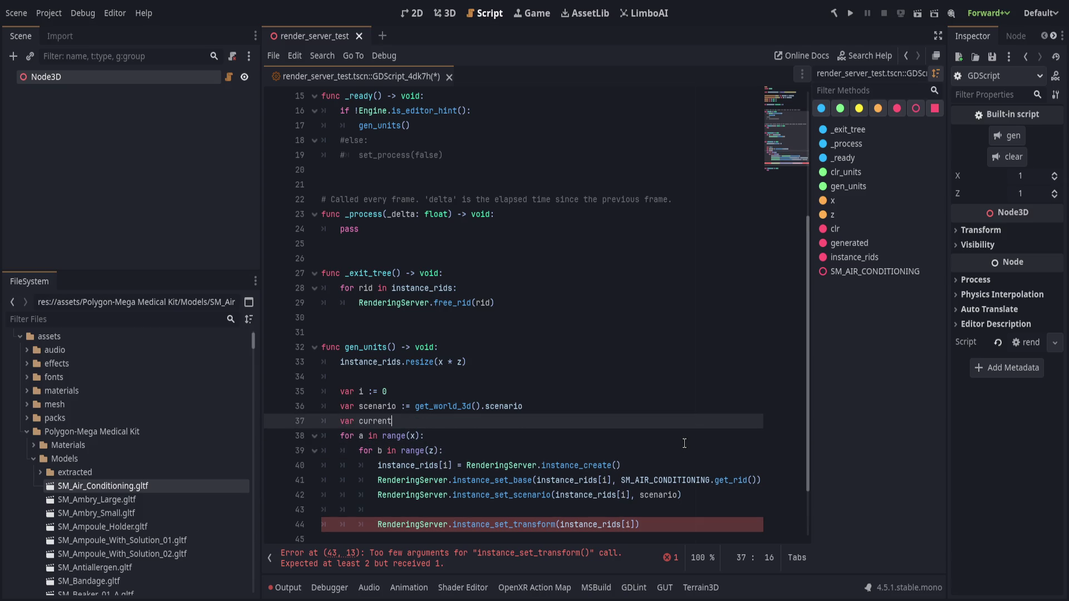
key("ctrl+BackSpace")
type("rid = ")
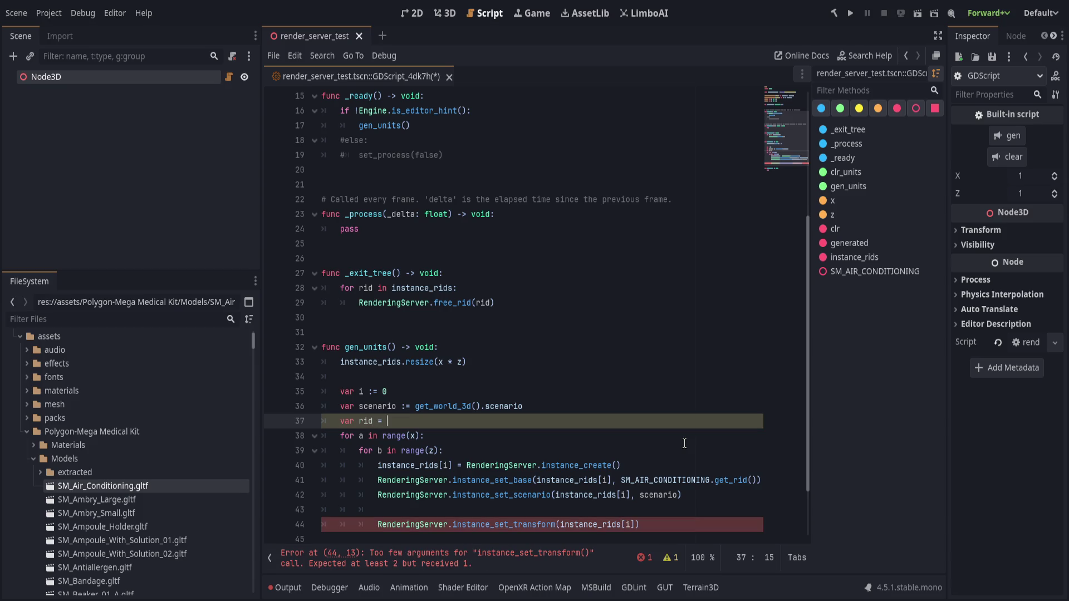
type("RID.new")
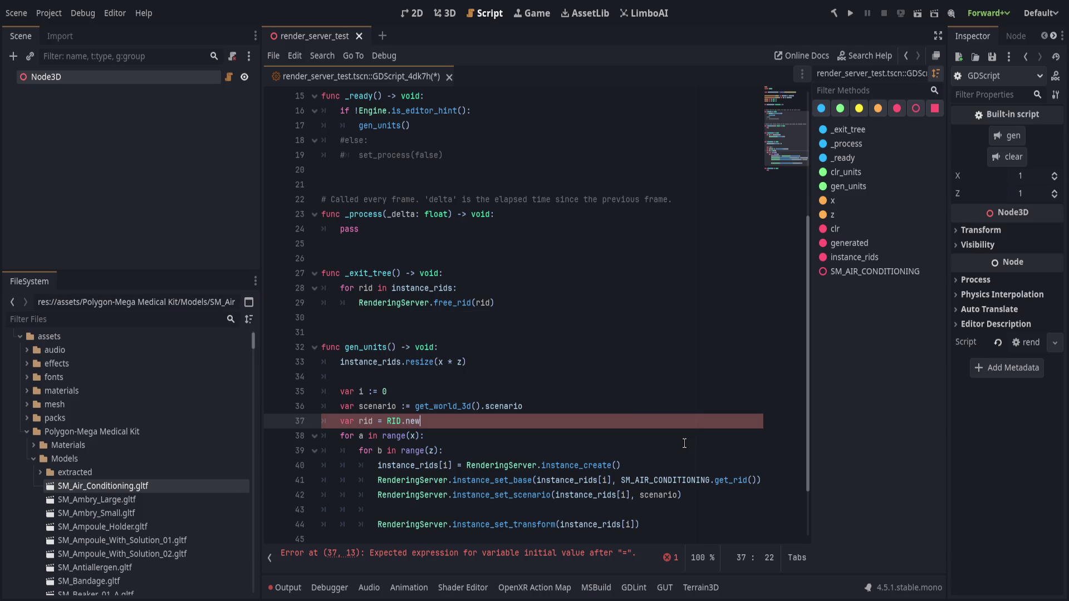
key("BackSpace")
key("BackSpace")
key("BackSpace")
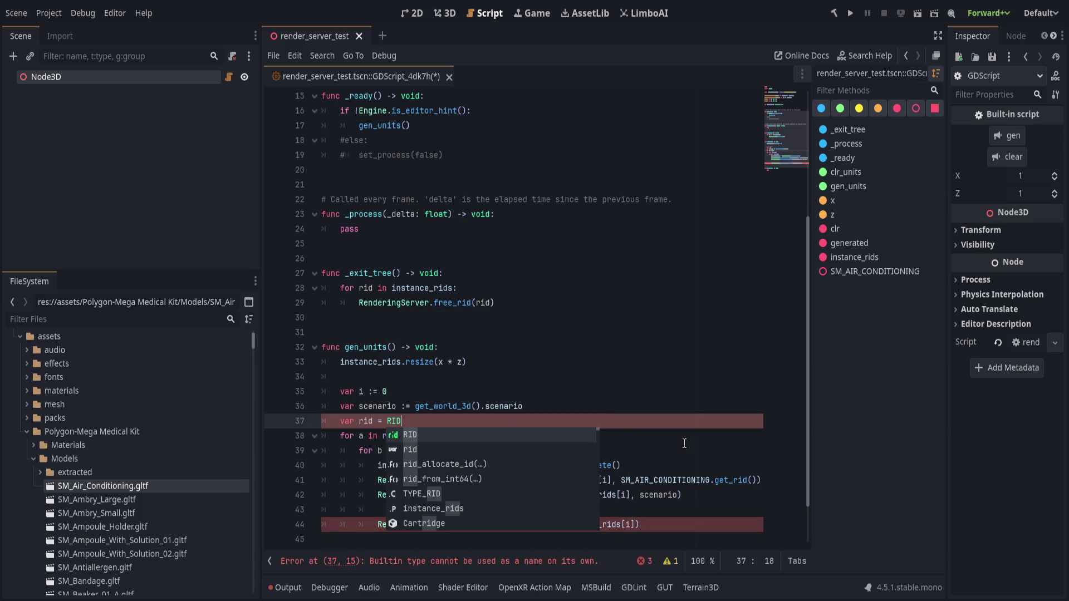
type(".")
key("Escape")
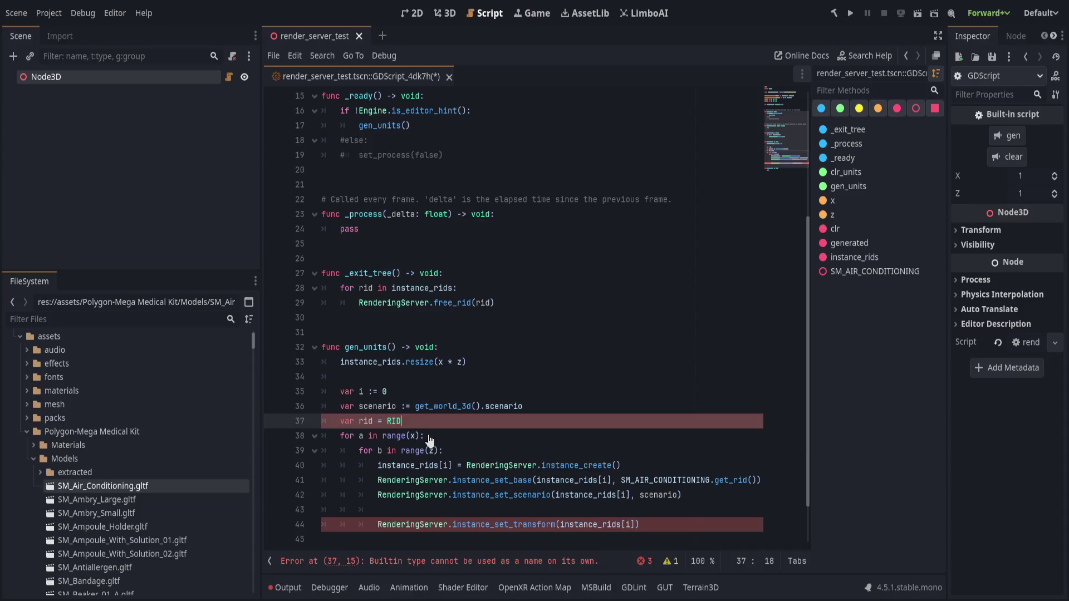
key("alt+F1")
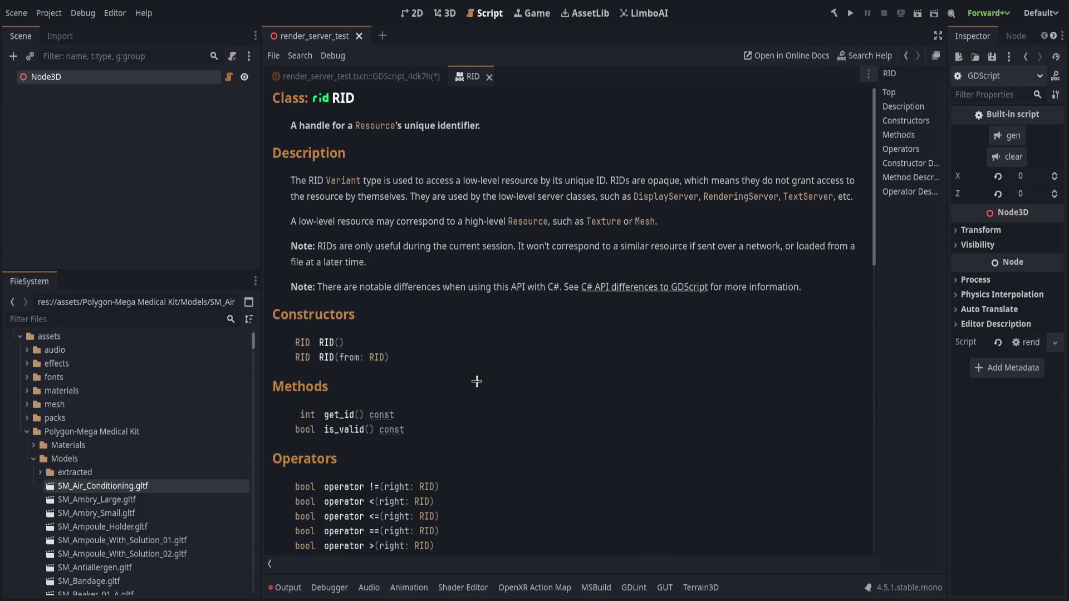
scroll(477, 381, "down", 5)
scroll(482, 388, "up", 3)
scroll(482, 388, "up", 5)
key("alt+Left")
key("BackSpace")
key("BackSpace")
key("BackSpace")
key("BackSpace")
key("BackSpace")
type(": RID")
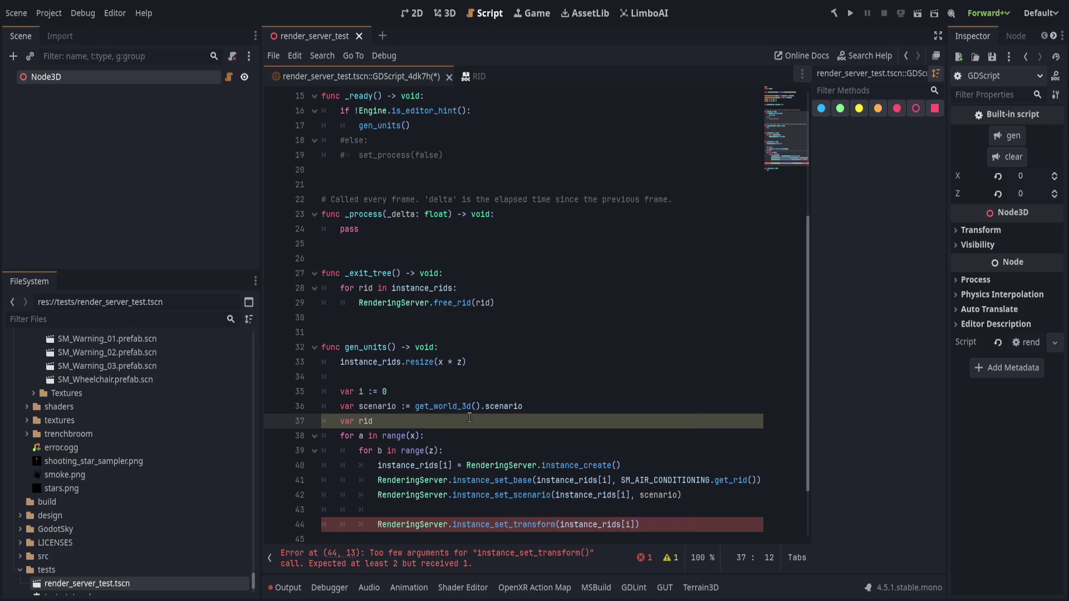
key("Escape")
Set rid = RenderingServer.instance_create() in the inner loop and assign instance_rids[i] = rid.
left_click(480, 452)
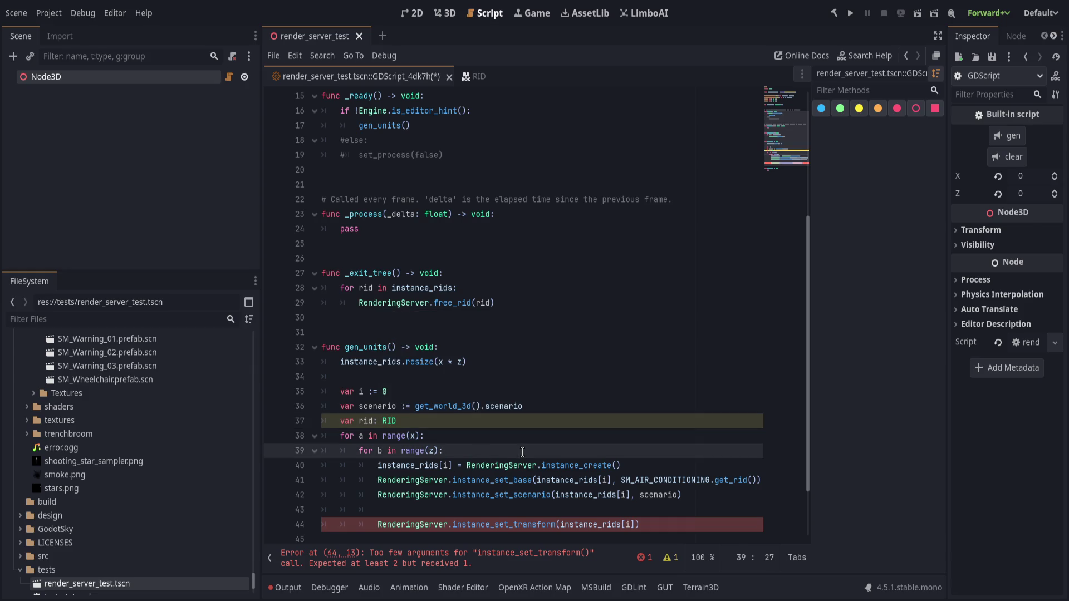
key("Return")
type("rid =")
left_click(695, 478)
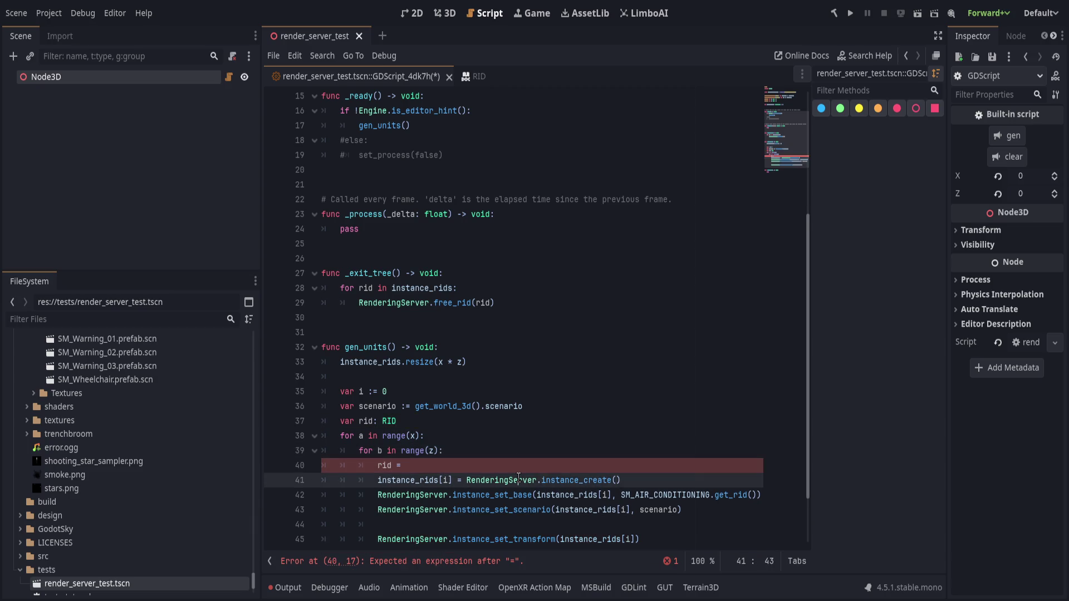
key("ctrl+c")
key("Up")
key("ctrl+v")
key("Down")
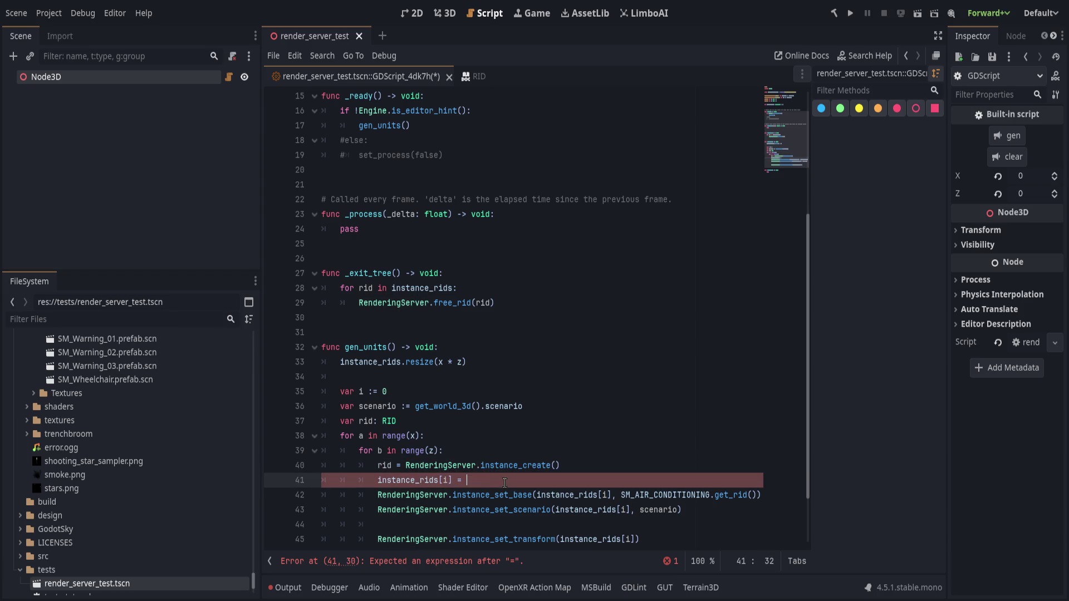
key("ctrl+BackSpace")
key("ctrl+BackSpace")
key("ctrl+BackSpace")
type("rid")
Pass rid instead of instance_rids[i] to the set_base and set_transform calls.
left_click(473, 480)
mouse_move(536, 495)
left_mouse_down()
mouse_move(607, 495)
mouse_move(630, 509)
left_mouse_up()
type("rid")
type("rid")
scroll(601, 490, "down", 2)
left_click(589, 450)
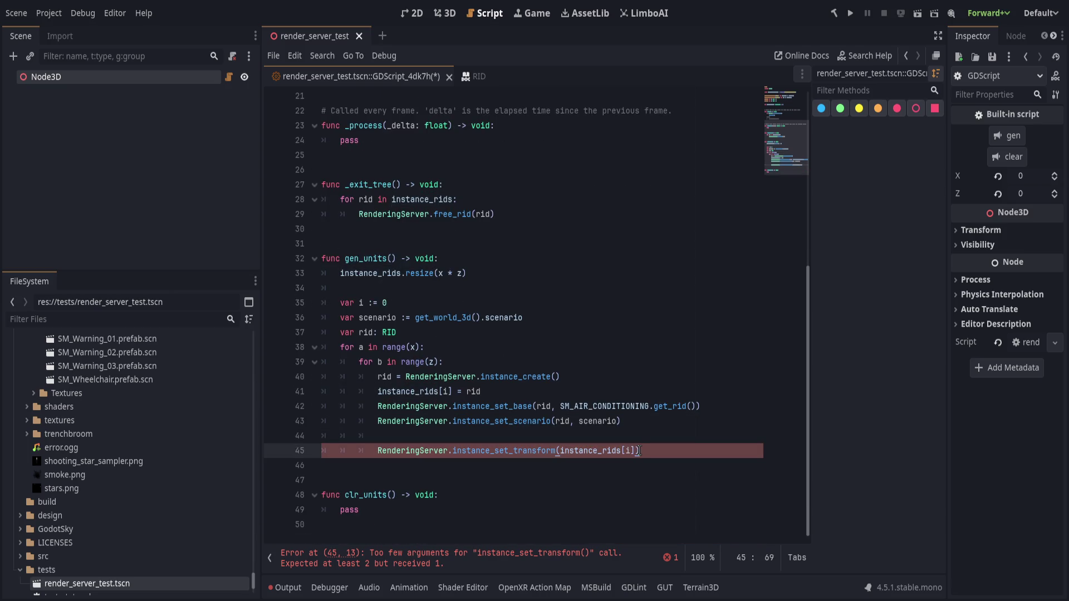
left_click_drag(637, 451, 559, 450)
type("rid")
key("Up")
key("ctrl+shift+k")
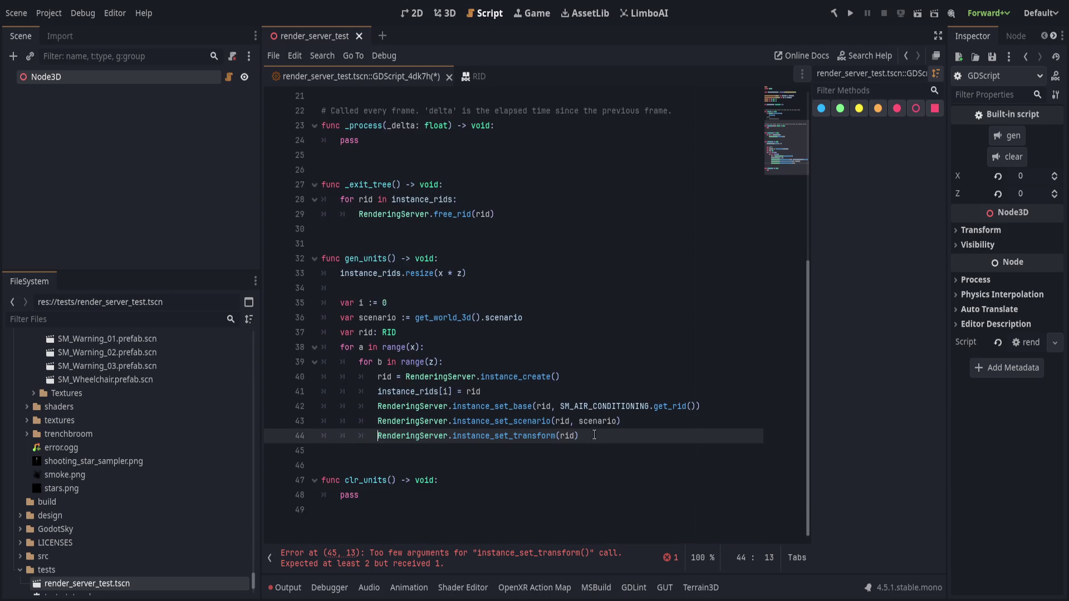
Pass Transform3D(Basis(), Vector3(x*1.0, 0.0, z*1.0)) to instance_set_transform and save.
type(",")
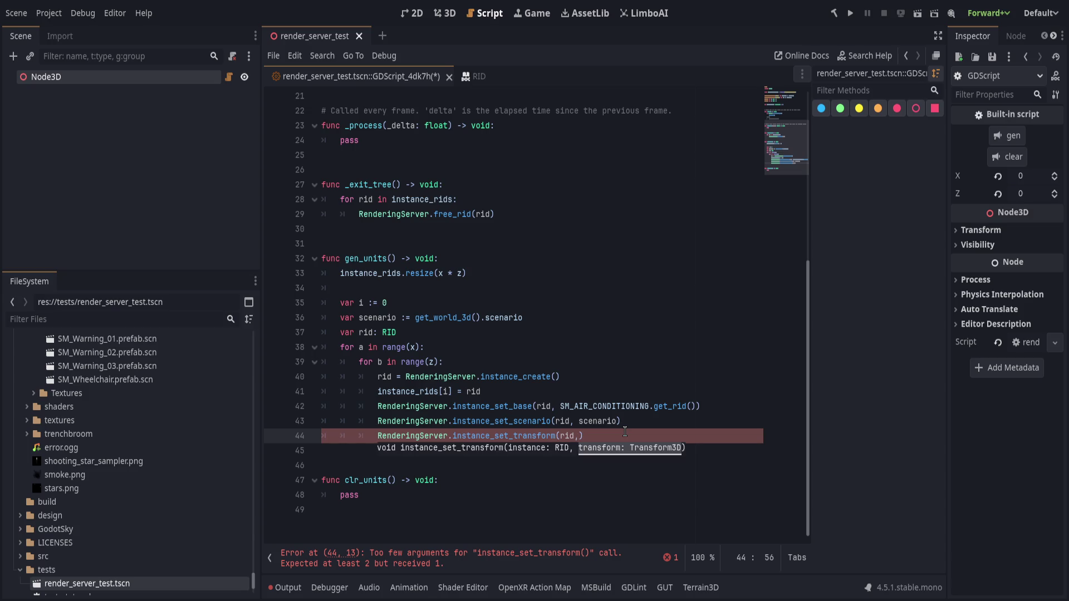
type(" Transform3D")
key("Return")
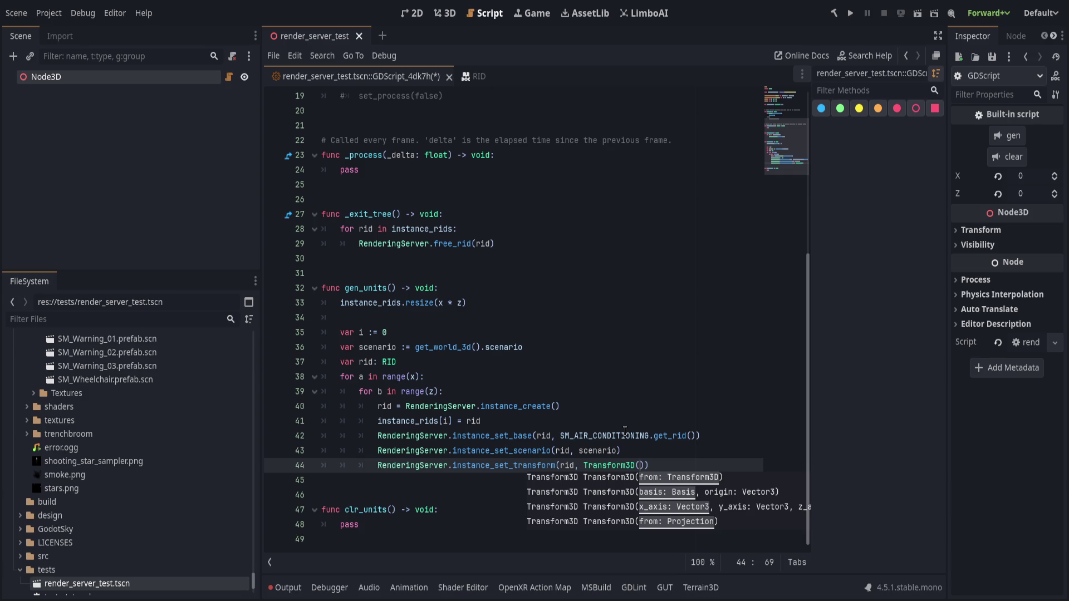
type("Basis.n")
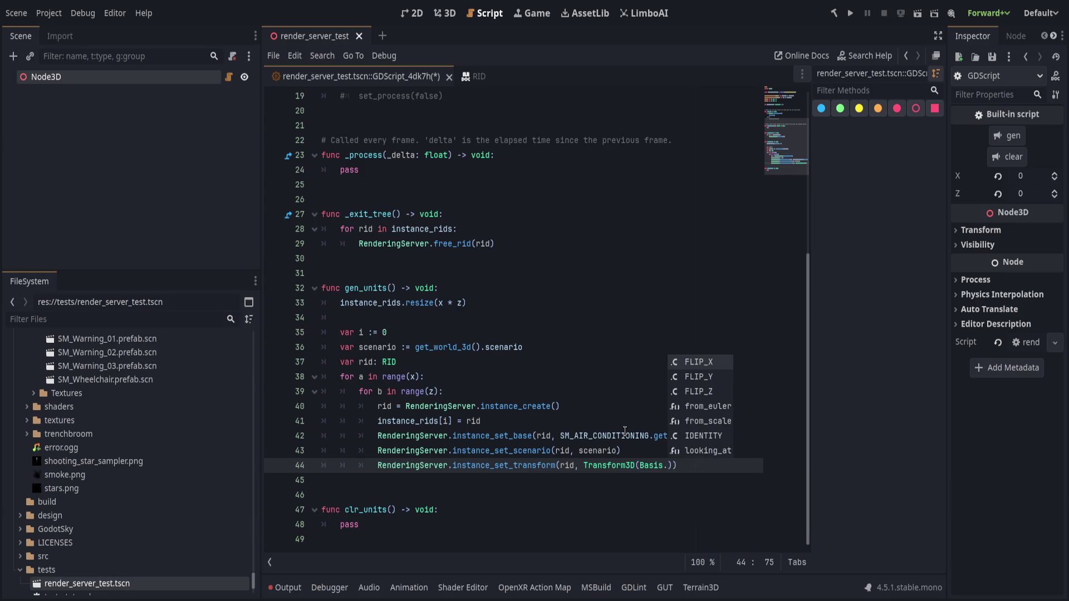
key("BackSpace")
key("BackSpace")
type("(),")
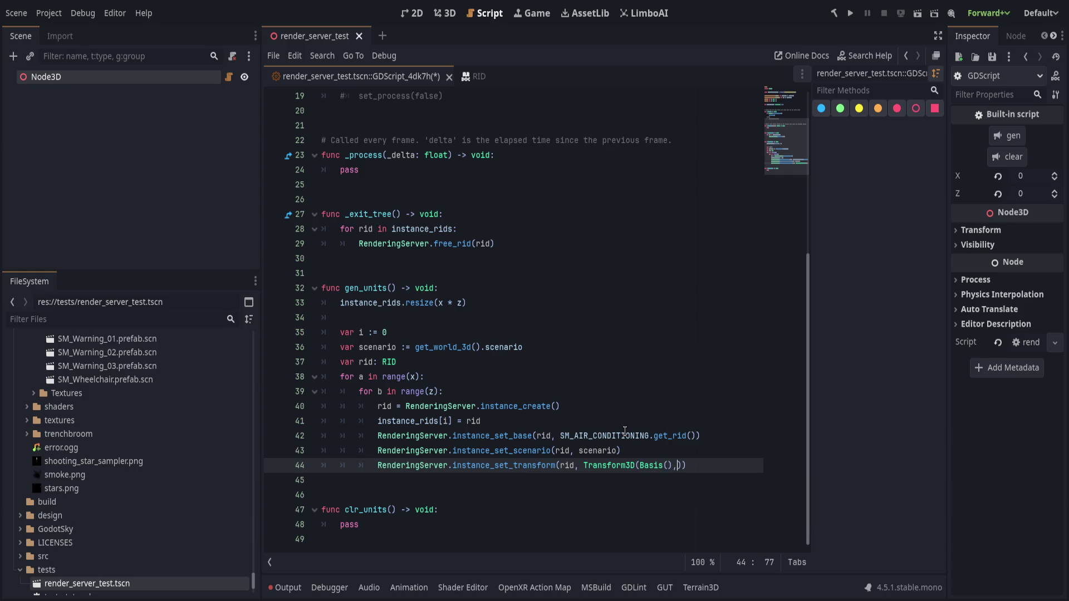
type(" Vector3(")
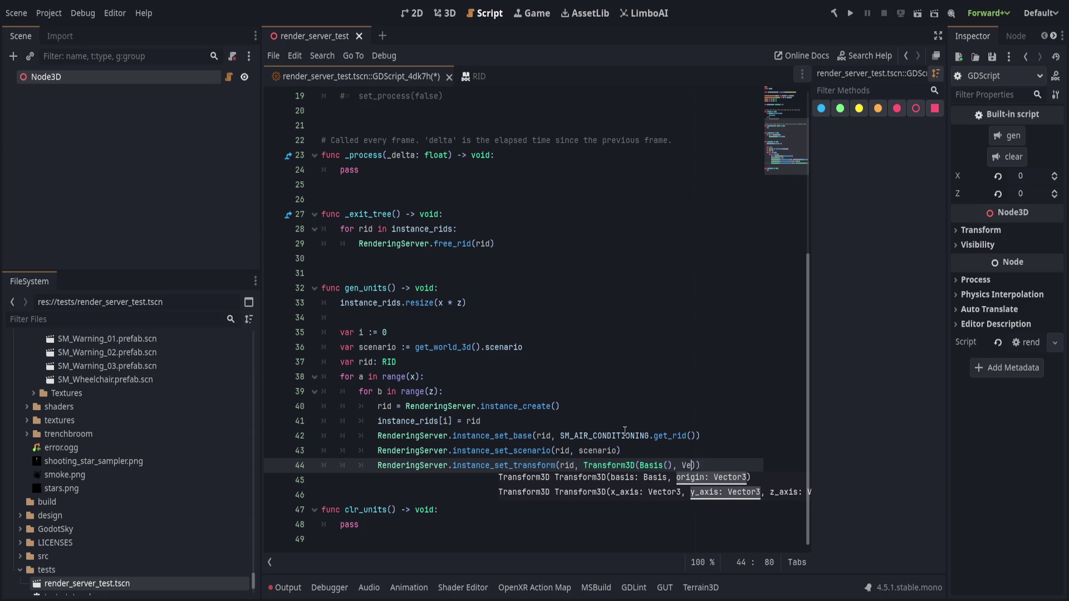
type(")")
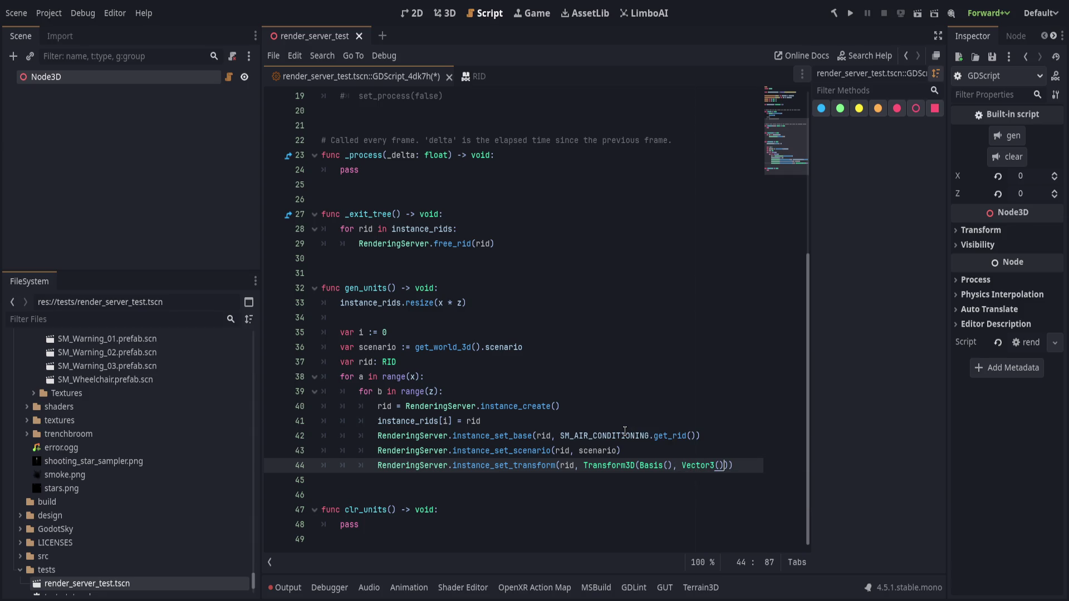
key("Left")
type("x*")
type("1.0,")
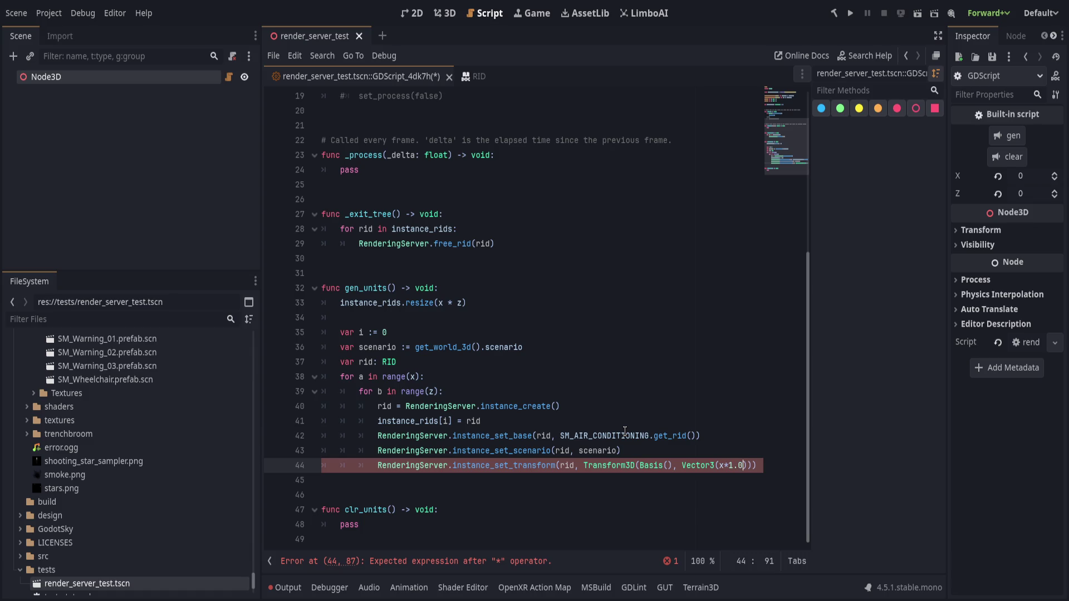
type(" 0.0, z")
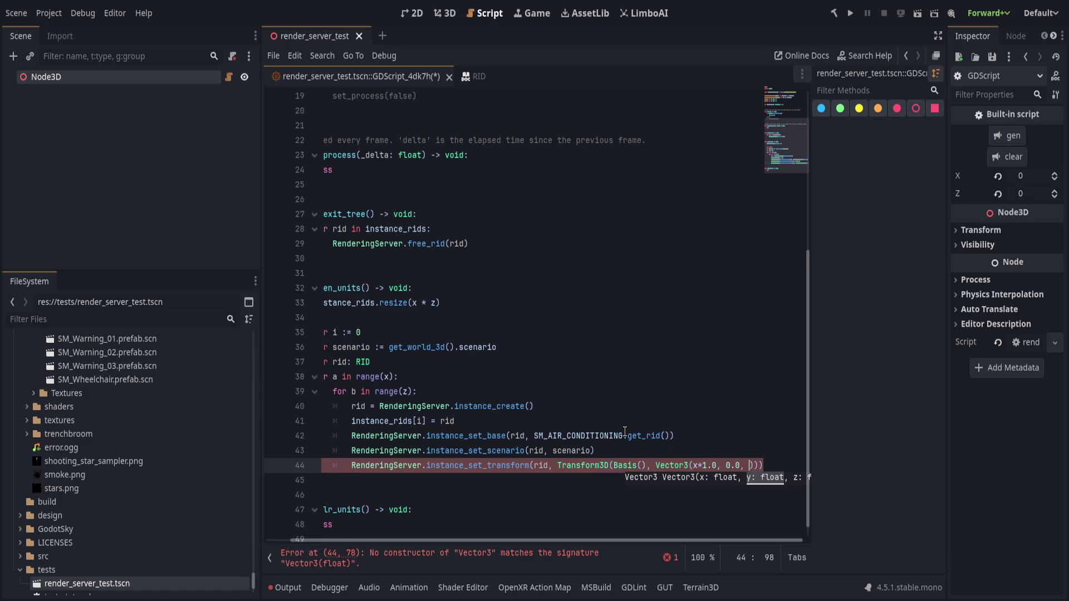
type("*")
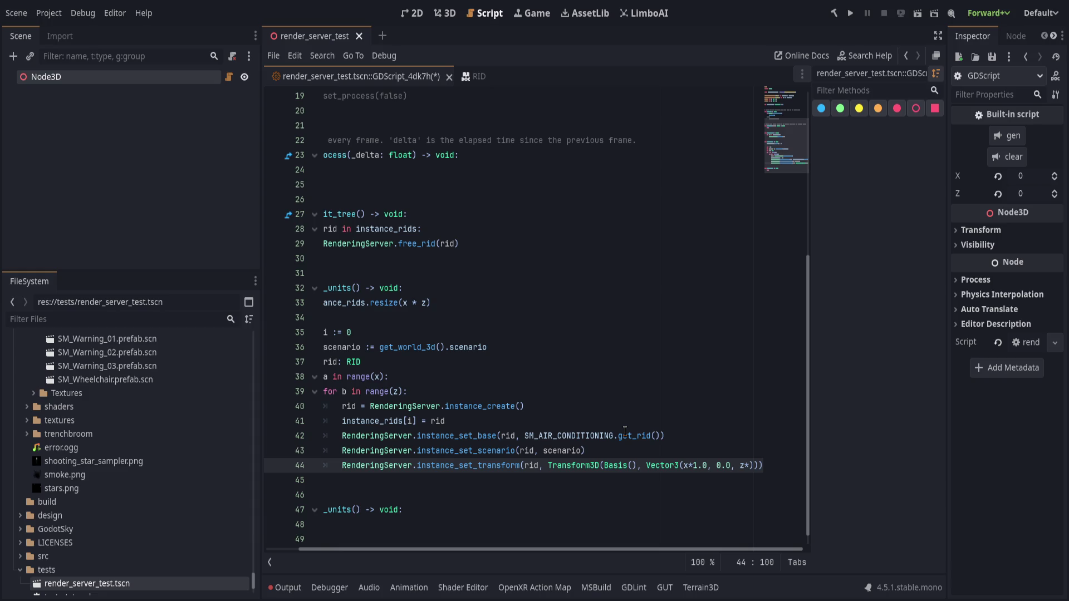
type("1.0")
key("ctrl+s")
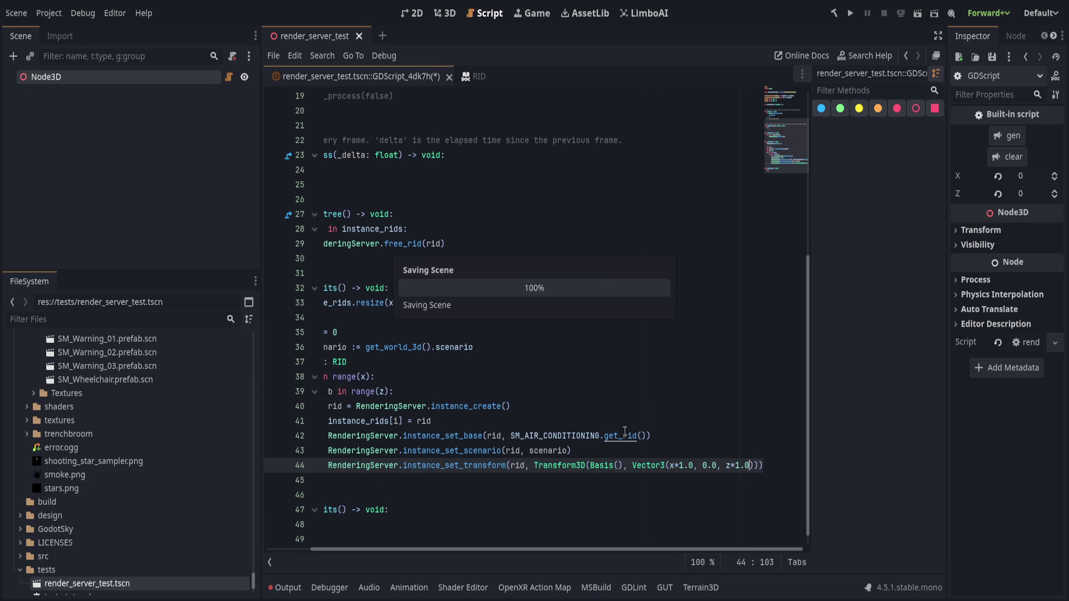
Wrap the Transform3D argument onto its own indented line.
key("Home")
key("Home")
key("ctrl+s")
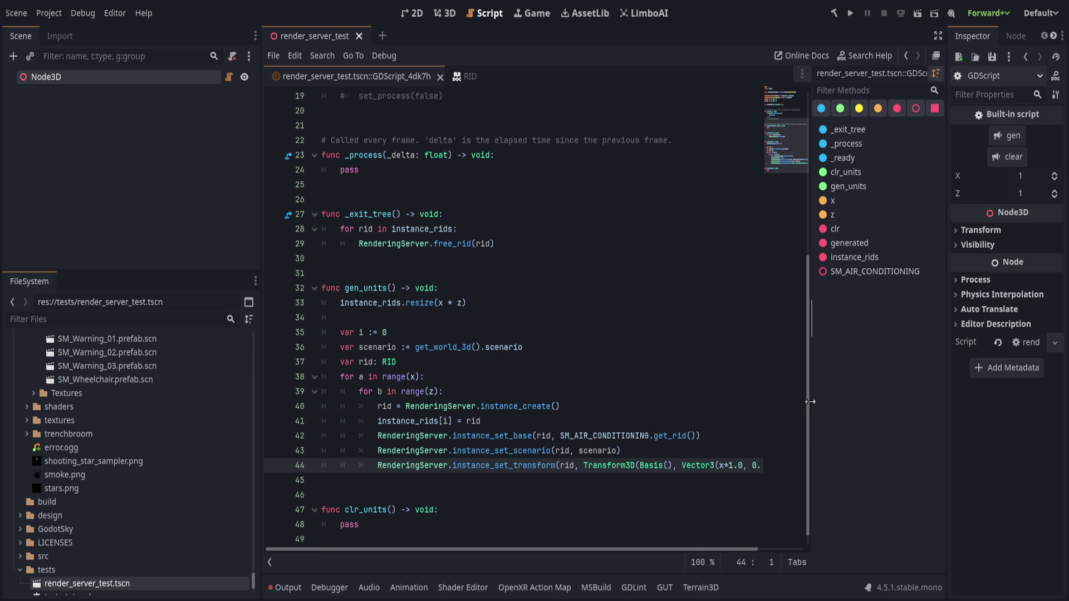
left_click(640, 465)
key("Return")
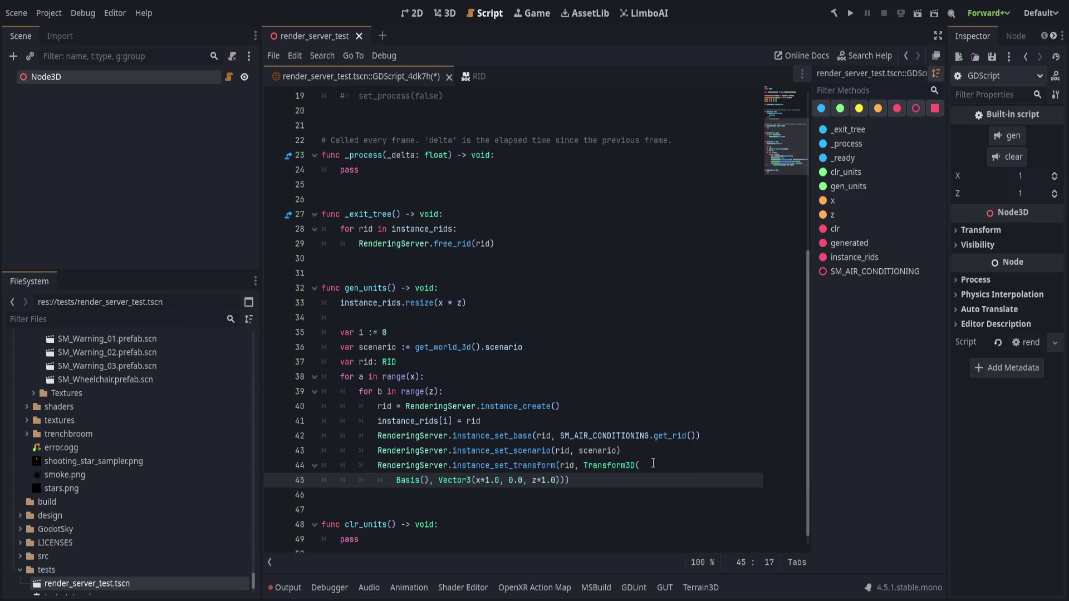
key("ctrl+z")
key("End")
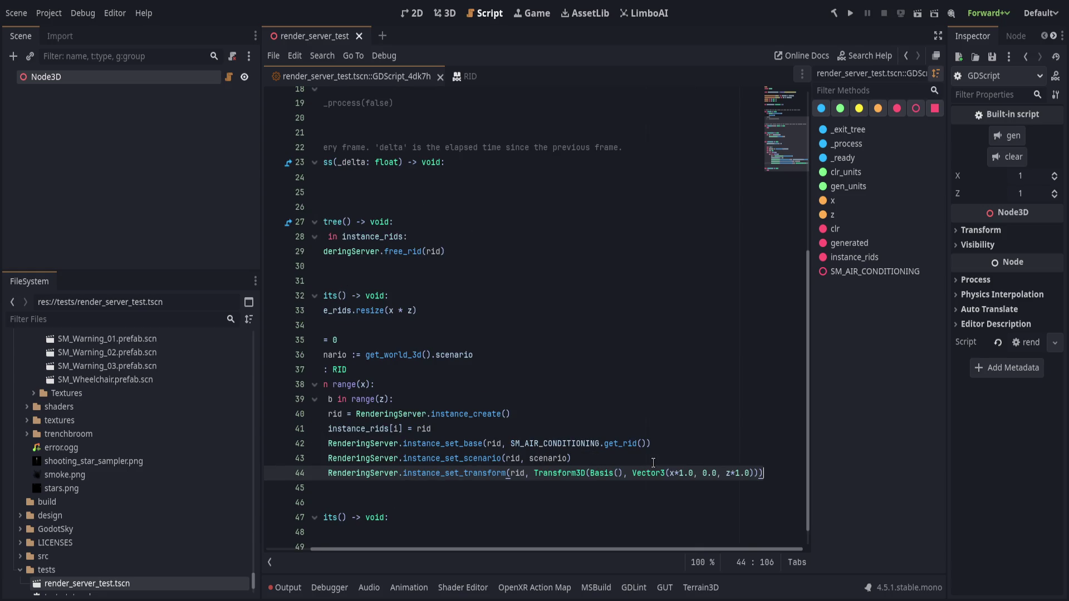
key("Left")
key("Left")
key("Left")
key("ctrl+Left")
key("ctrl+Left")
key("ctrl+Left")
key("Return")
key("Tab")
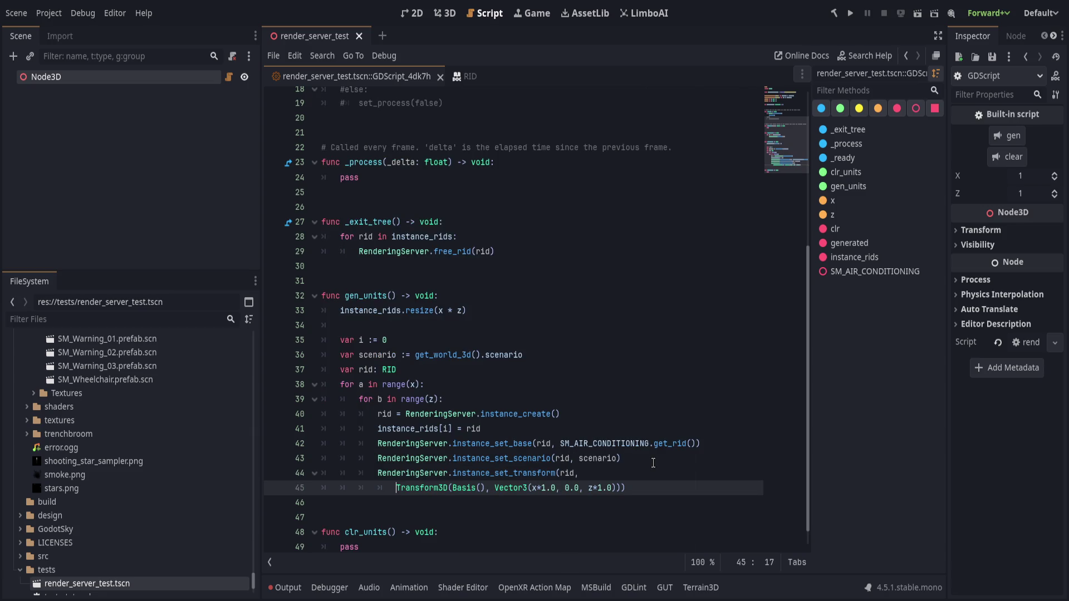
key("End")
Replace clr_units' pass with a 'for i in range(x*z):' loop calling RenderingServer.free_rid.
scroll(557, 490, "down", 1)
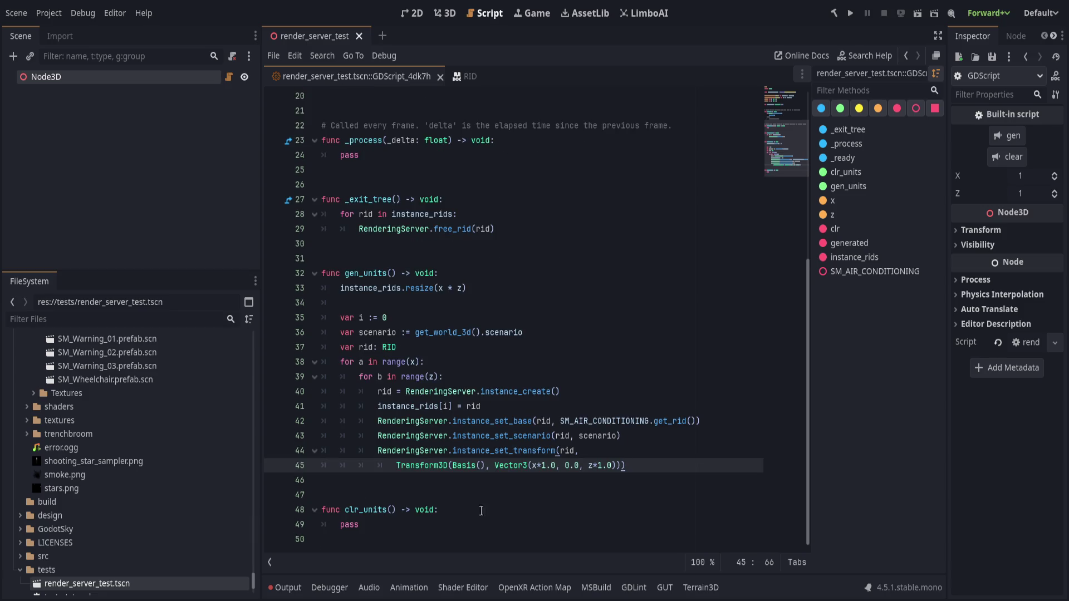
left_click(490, 513)
left_click(499, 520)
key("ctrl+BackSpace")
type("for i in range(")
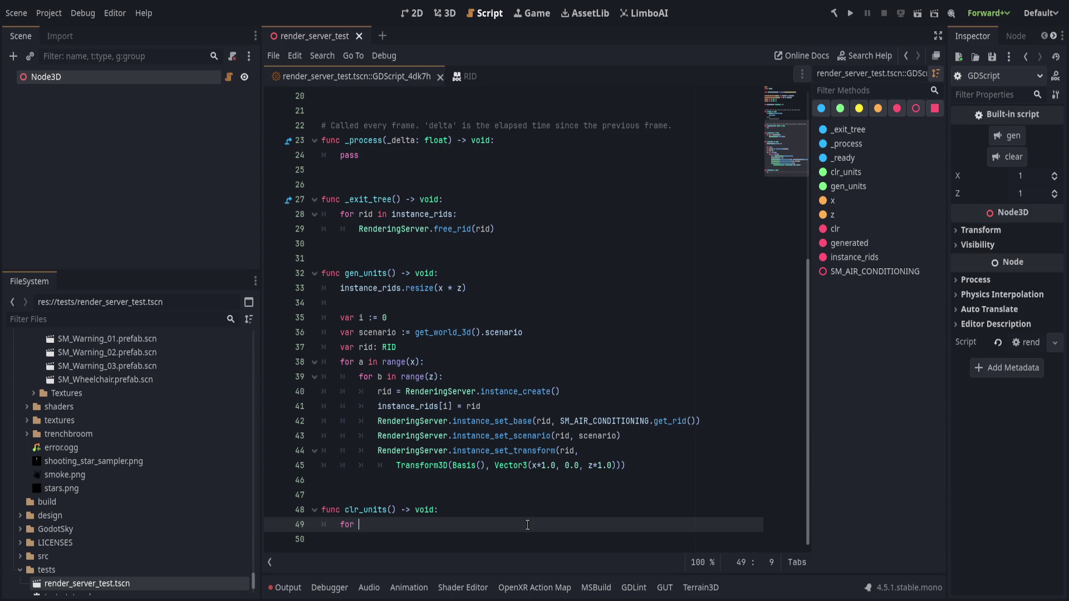
type("_")
key("BackSpace")
type("x*z")
type("):")
key("Return")
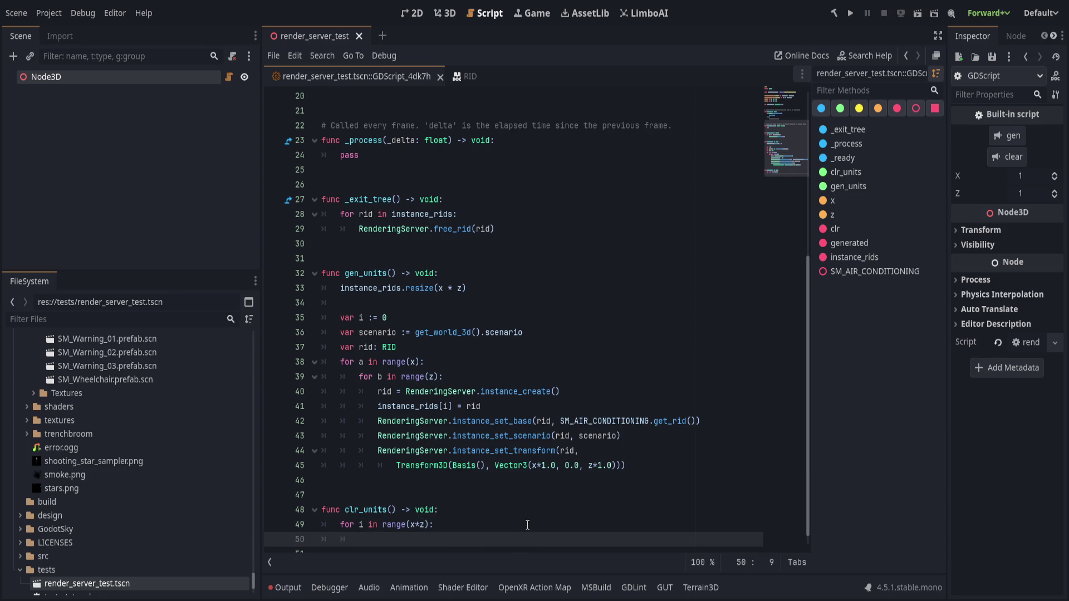
type("RenderingSe")
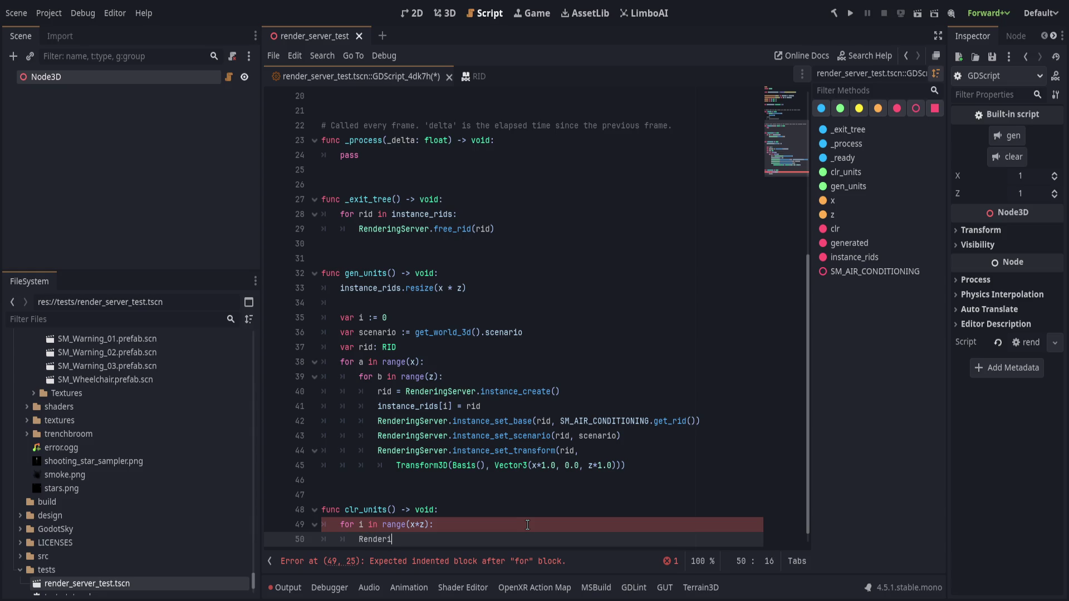
type("rver.free")
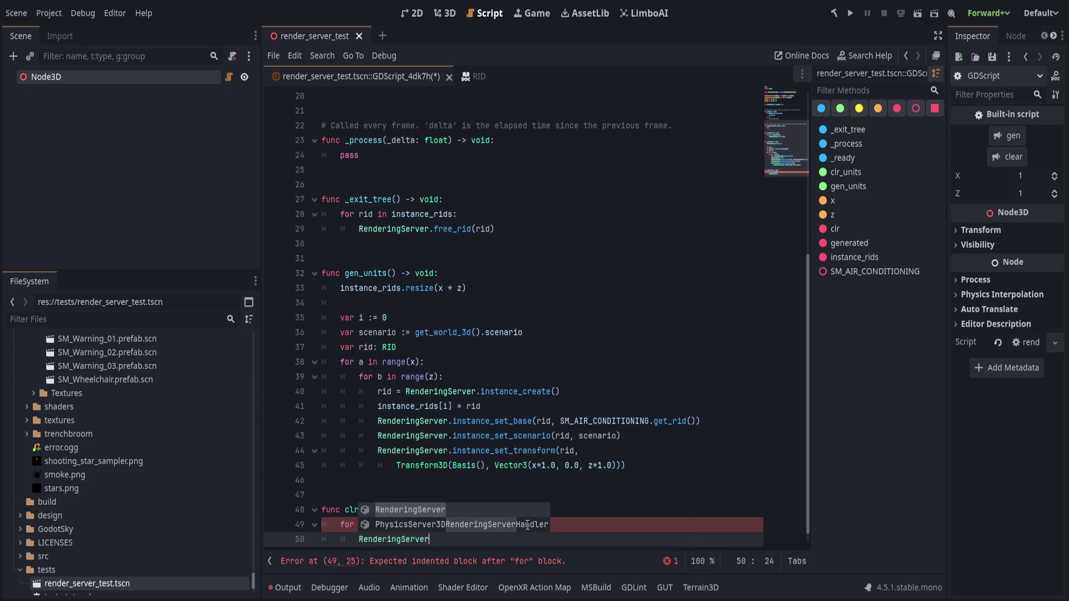
type("_rid")
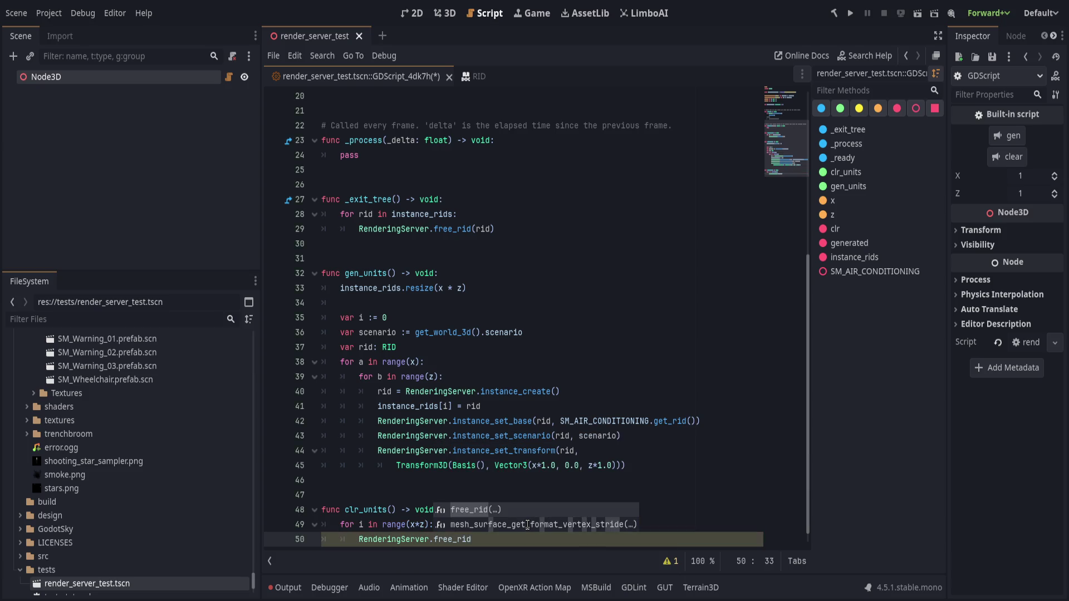
key("Escape")
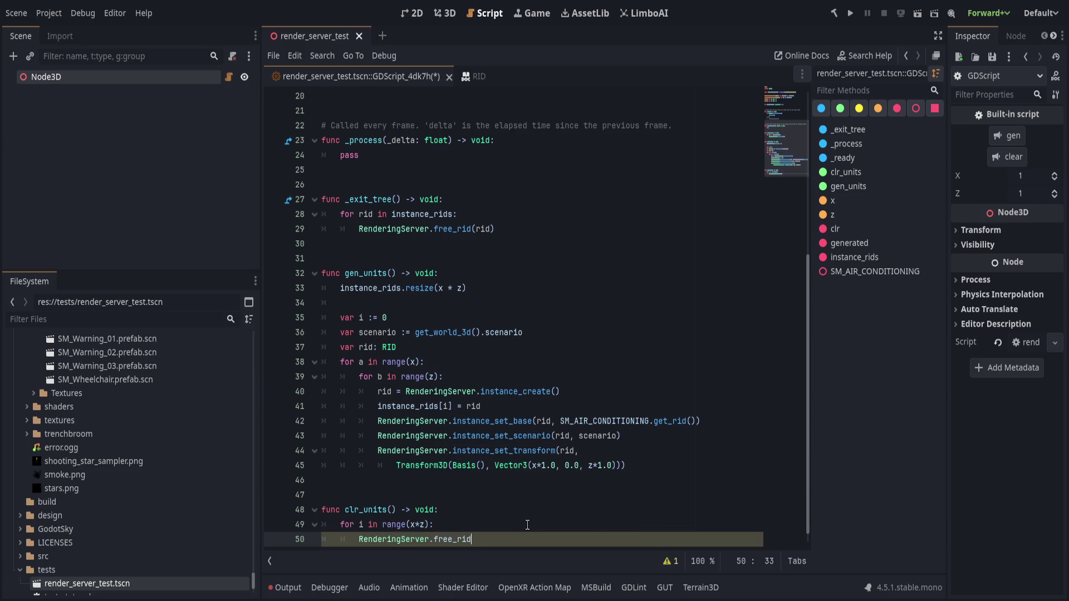
key("Up")
key("ctrl+shift+Return")
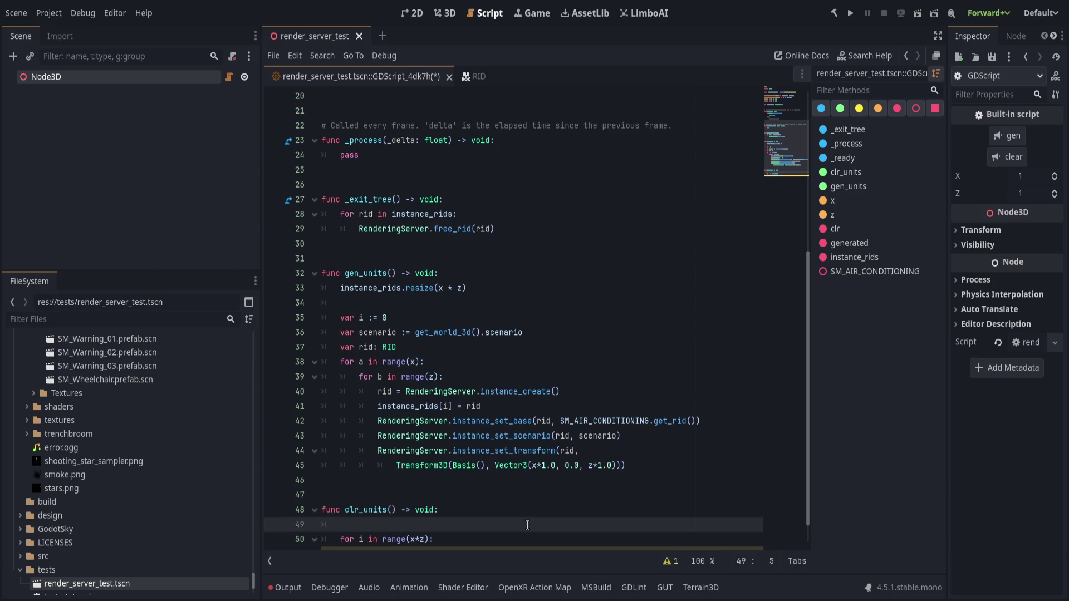
scroll(557, 445, "down", 1)
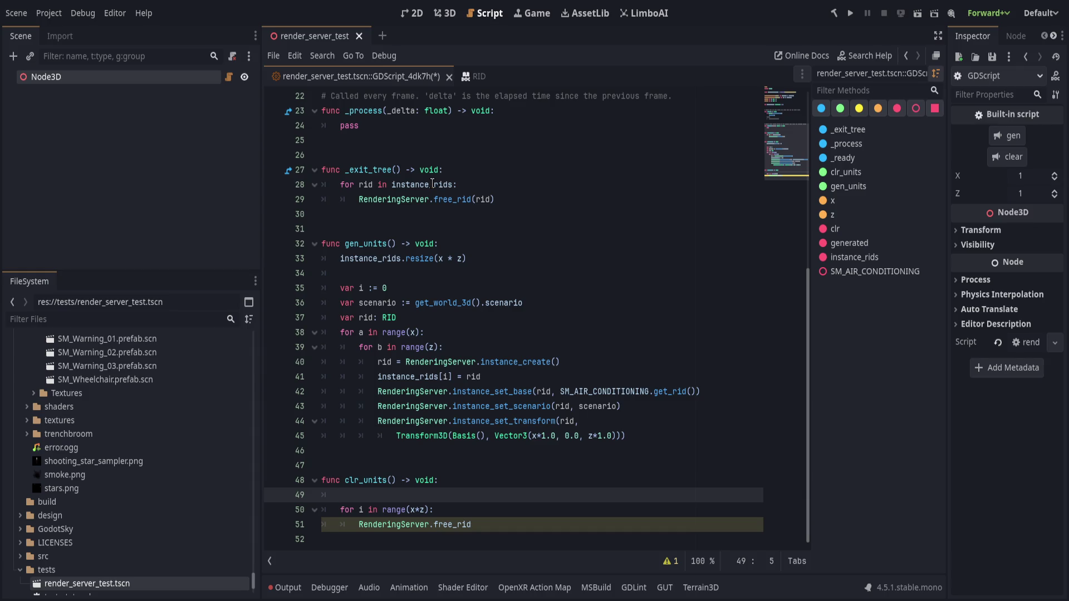
Replace clr_units' body with the free_rid loop copied from _exit_tree.
left_click(432, 184)
left_click(498, 195)
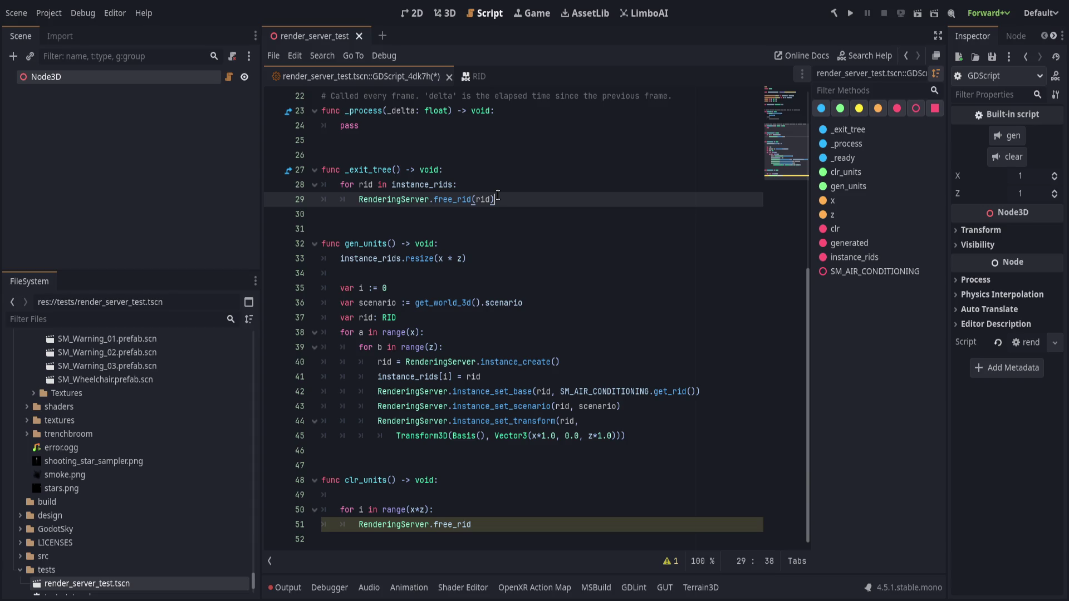
left_click(542, 500)
key("ctrl+shift+k")
key("ctrl+shift+k")
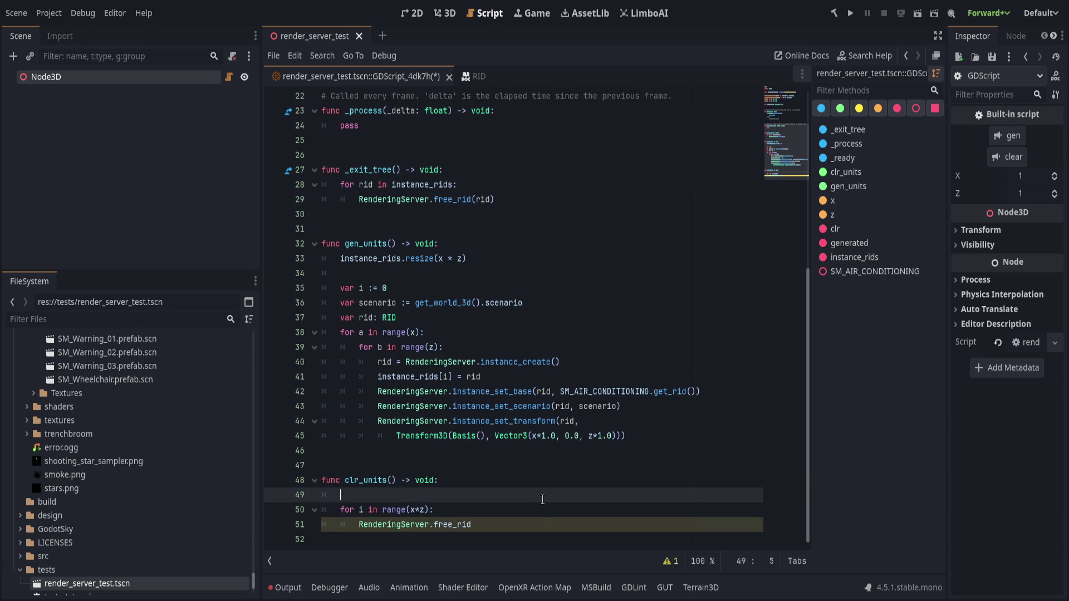
key("BackSpace")
left_click(529, 199)
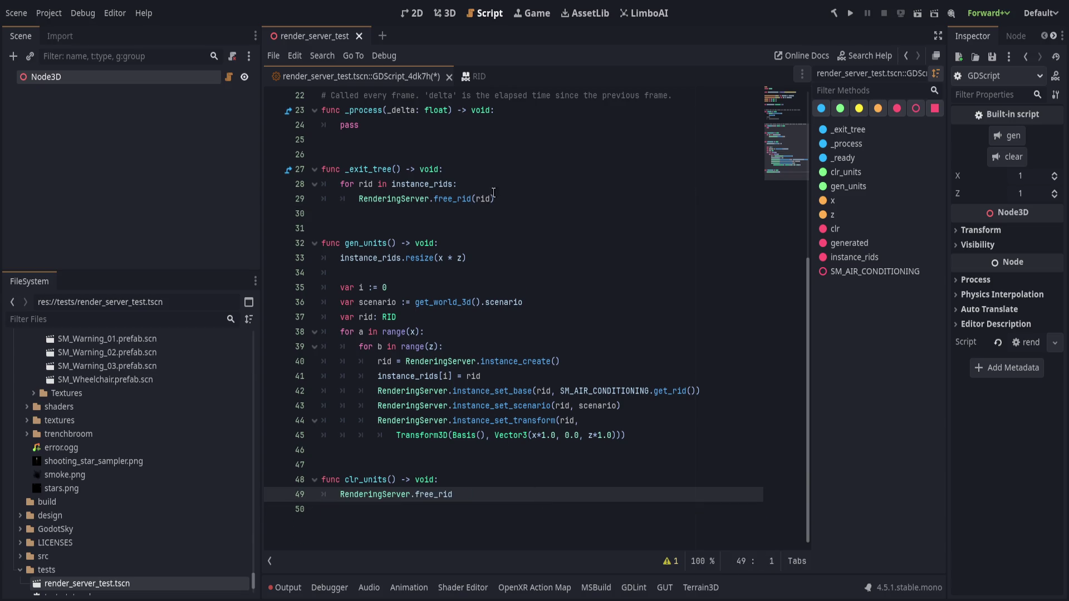
left_click_drag(528, 199, 280, 183)
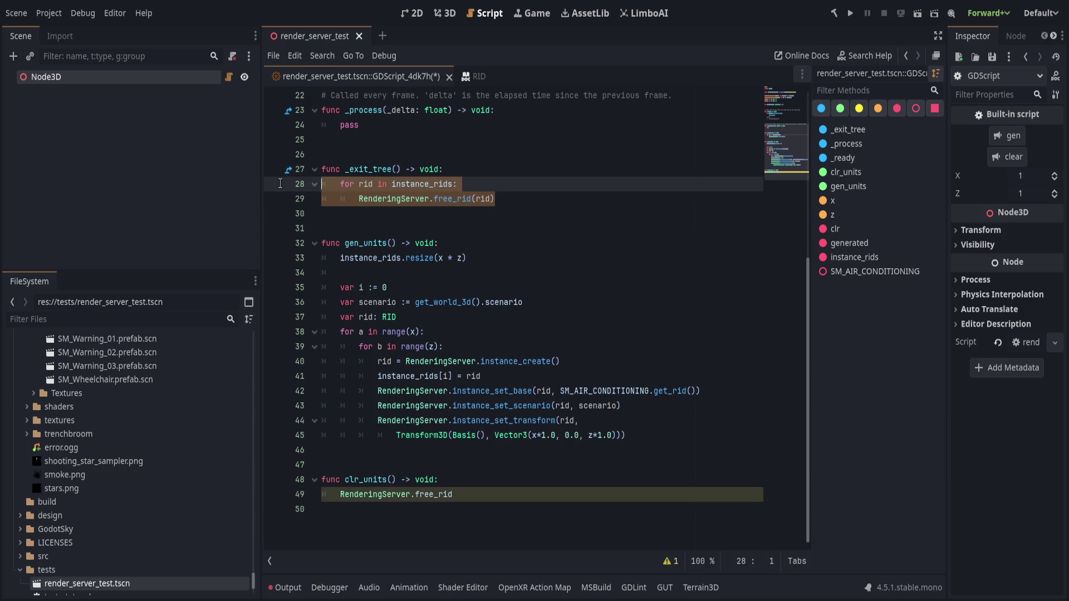
key("ctrl+c")
triple_click(457, 495)
key("ctrl+v")
Rename every clr_units occurrence to clear.
key("Up")
key("Up")
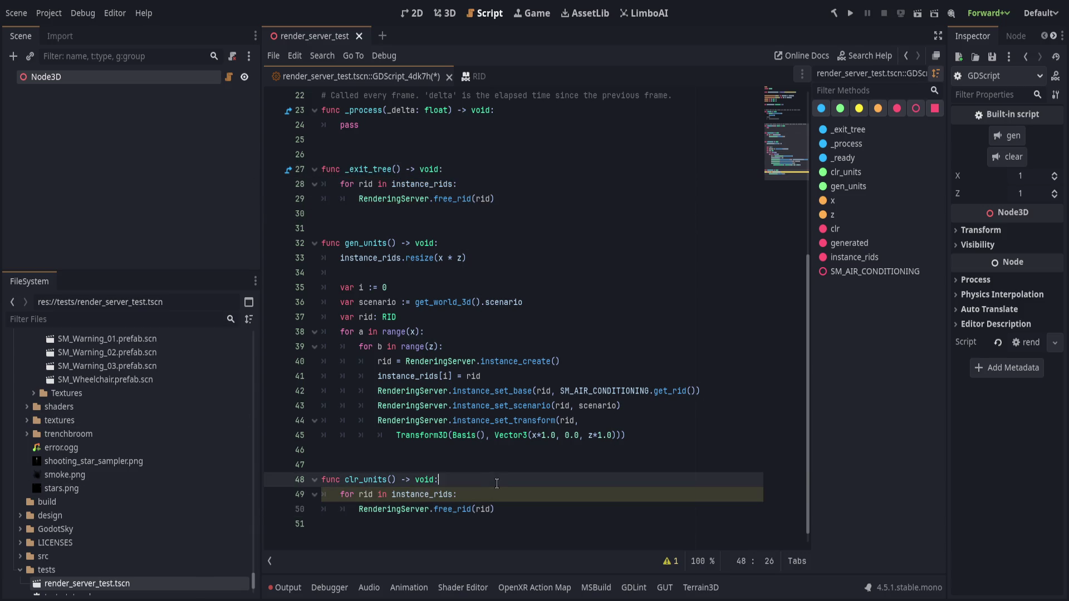
scroll(447, 274, "up", 1)
double_click(373, 494)
key("ctrl+r")
type("clear")
left_click(639, 561)
key("Escape")
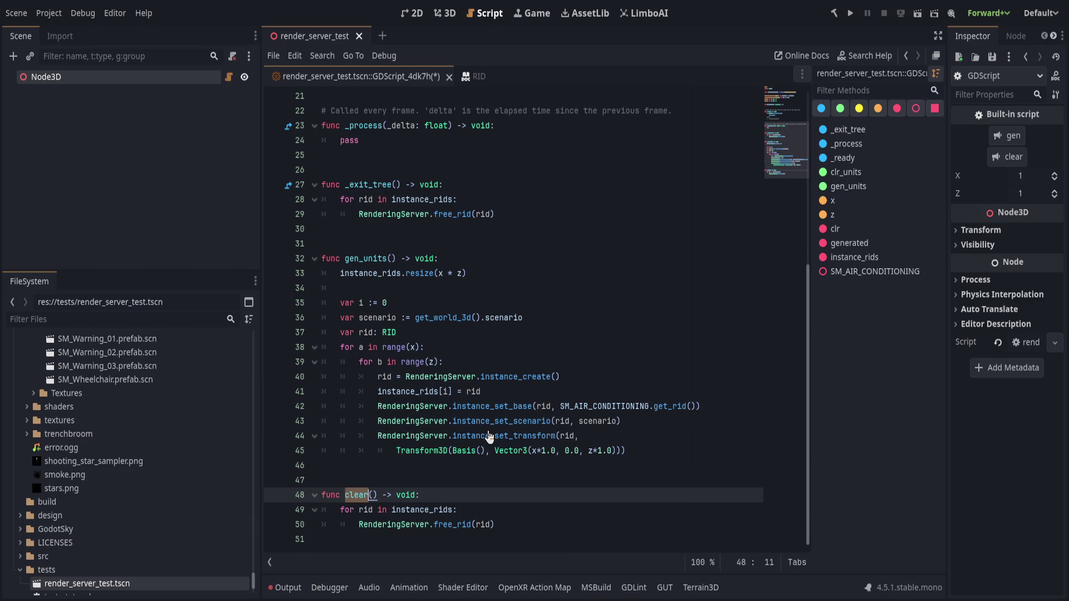
Replace the _exit_tree free_rid loop with clear().
scroll(481, 405, "up", 3)
left_click_drag(496, 347, 338, 333)
type("clear")
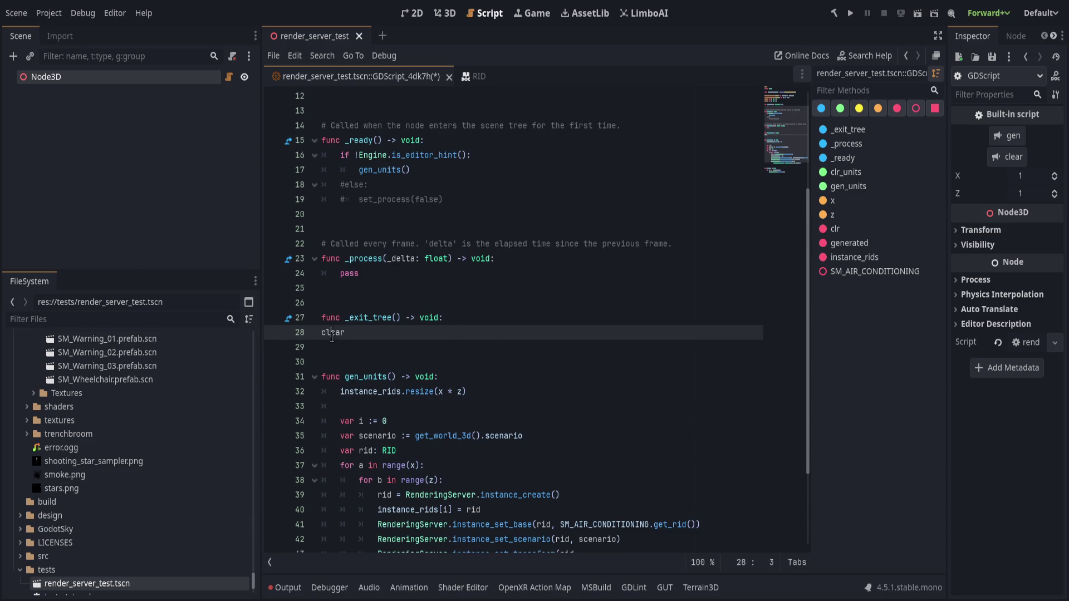
type("()")
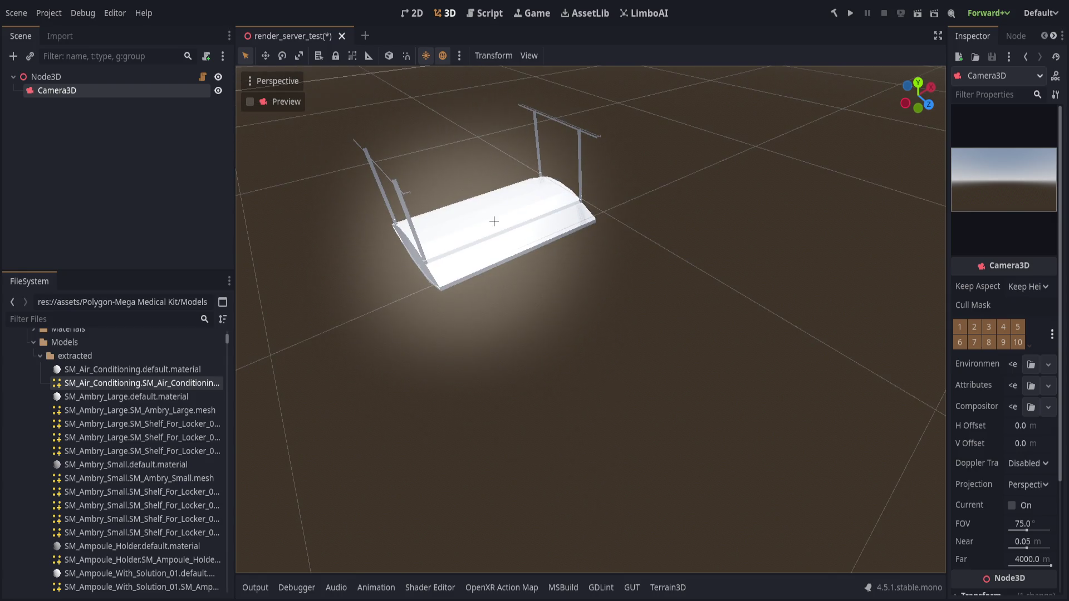
Delete the Camera3D node and save the scene.
left_click(538, 298)
scroll(538, 298, "down", 8)
scroll(538, 298, "up", 5)
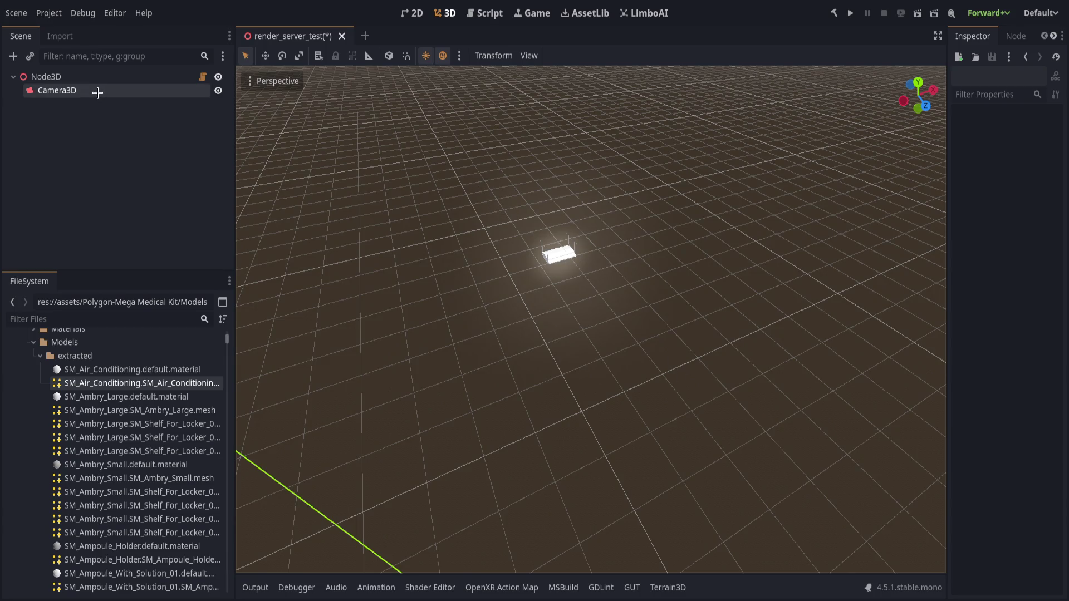
left_click(103, 90)
left_click(98, 80)
left_click(104, 89)
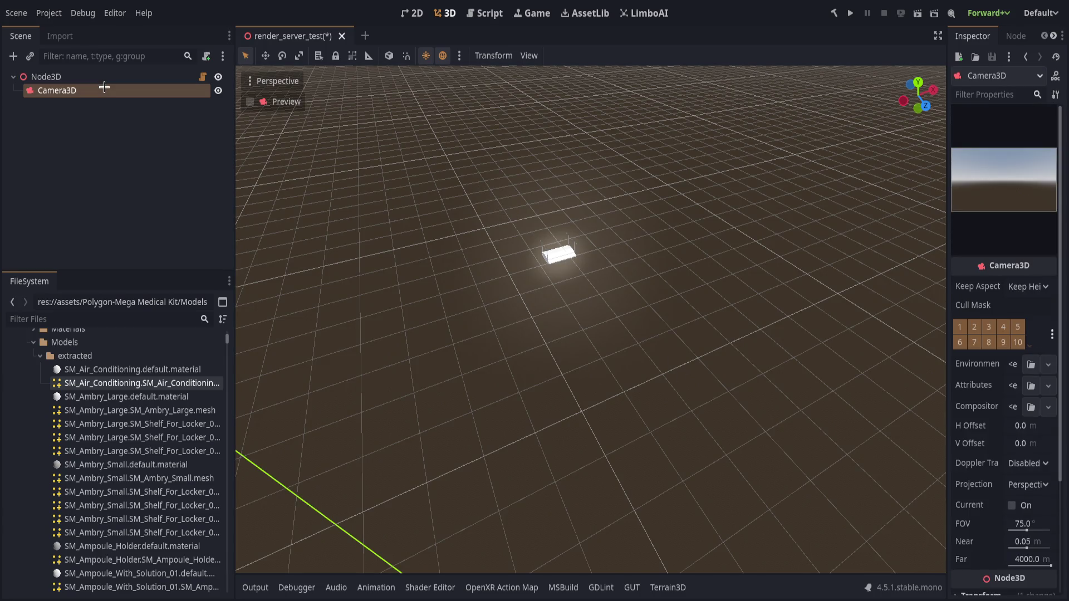
key("Delete")
left_click(126, 82)
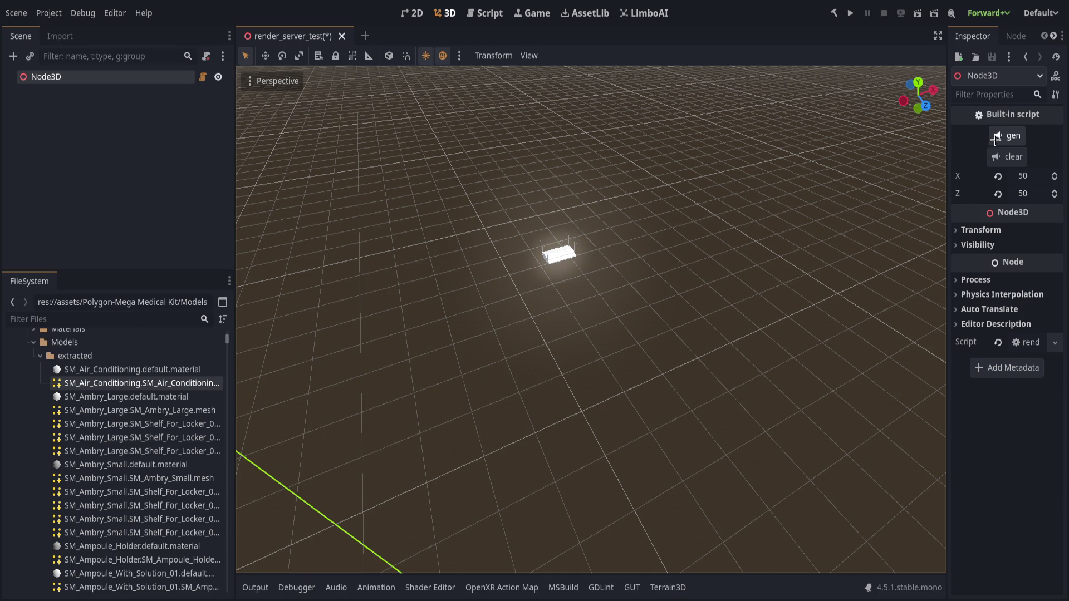
left_click(1008, 157)
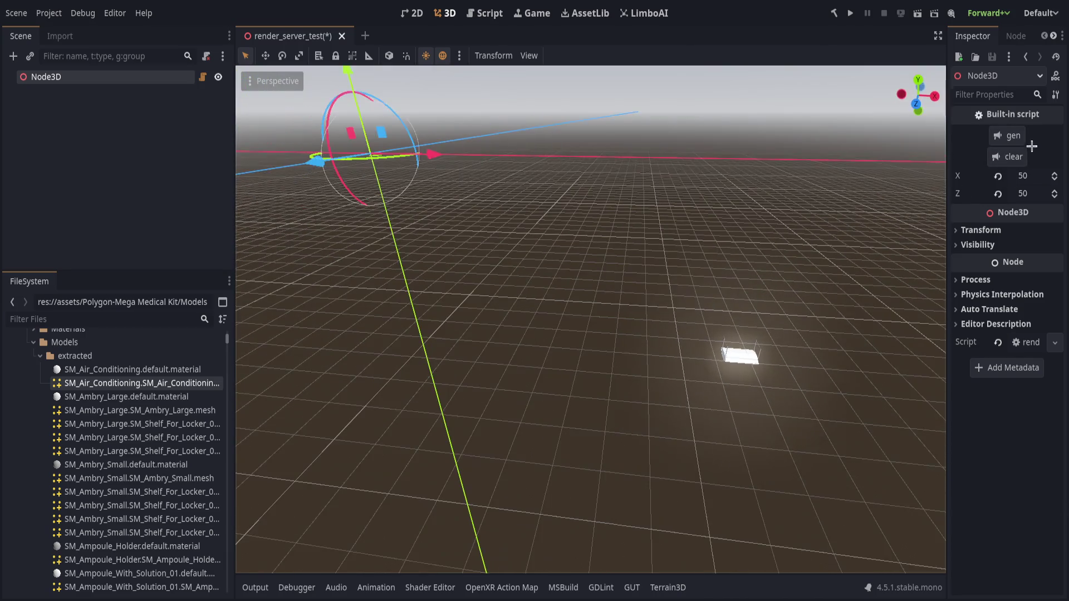
key("ctrl+s")
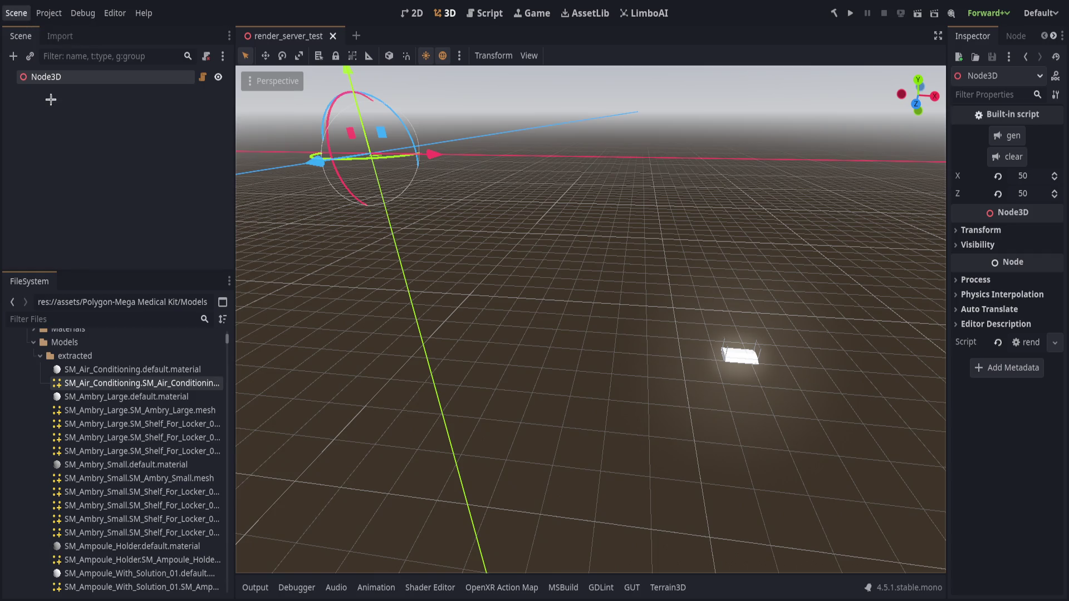
Open Node3D's script, then frame Node3D in the 3D viewport.
left_click(668, 311)
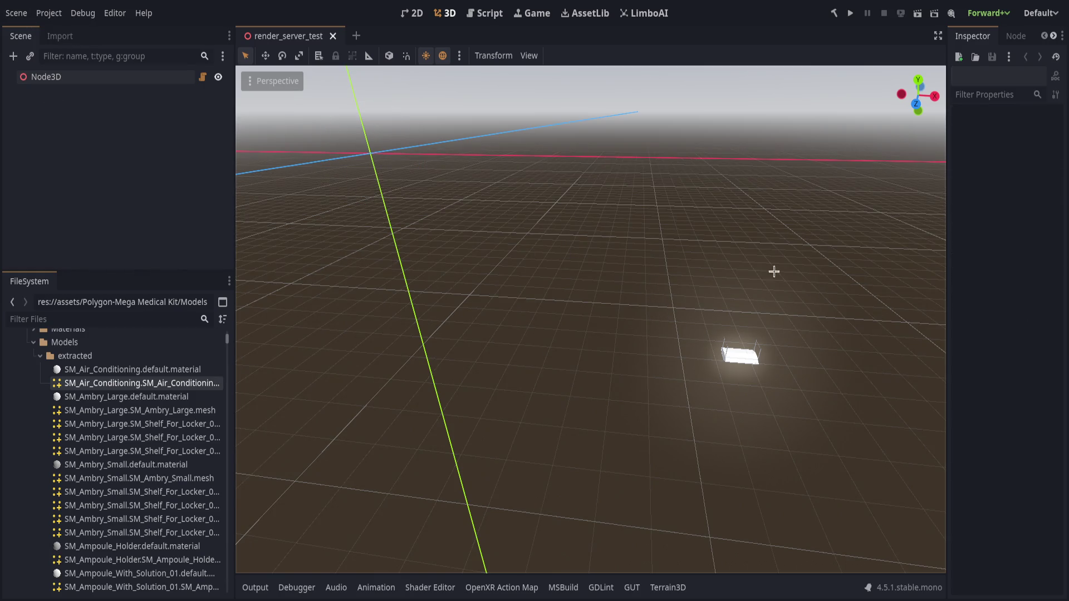
left_click(67, 77)
left_click(1011, 162)
key("ctrl+F3")
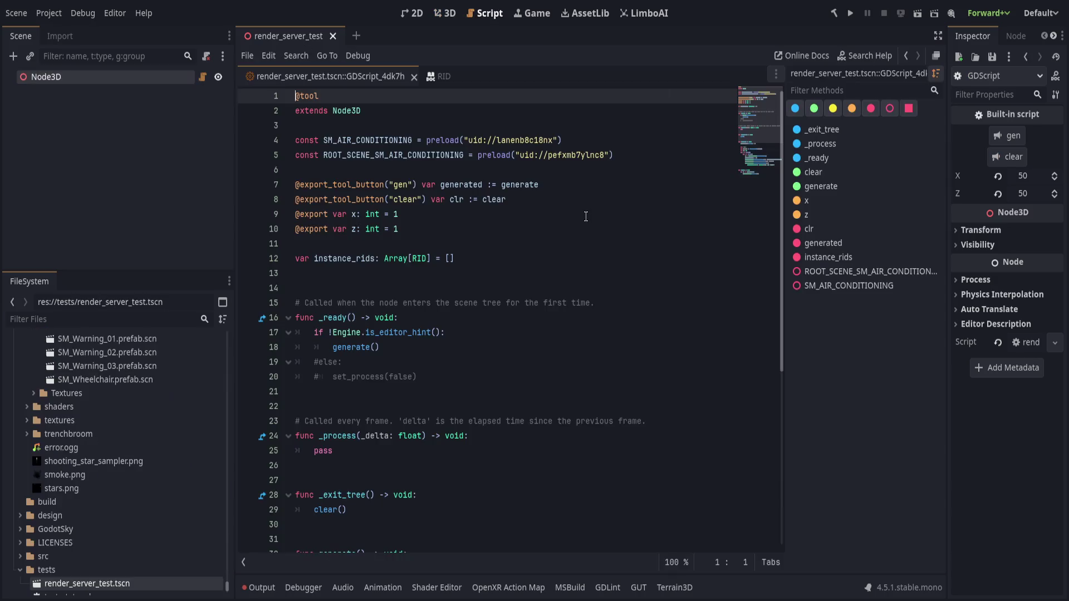
left_click_drag(786, 270, 813, 271)
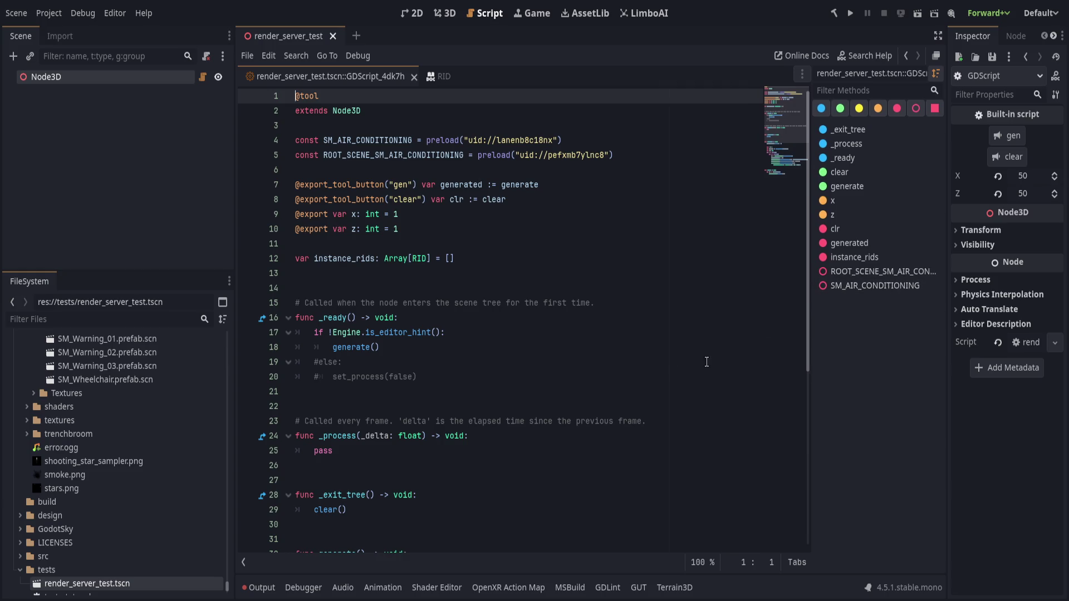
scroll(519, 334, "down", 6)
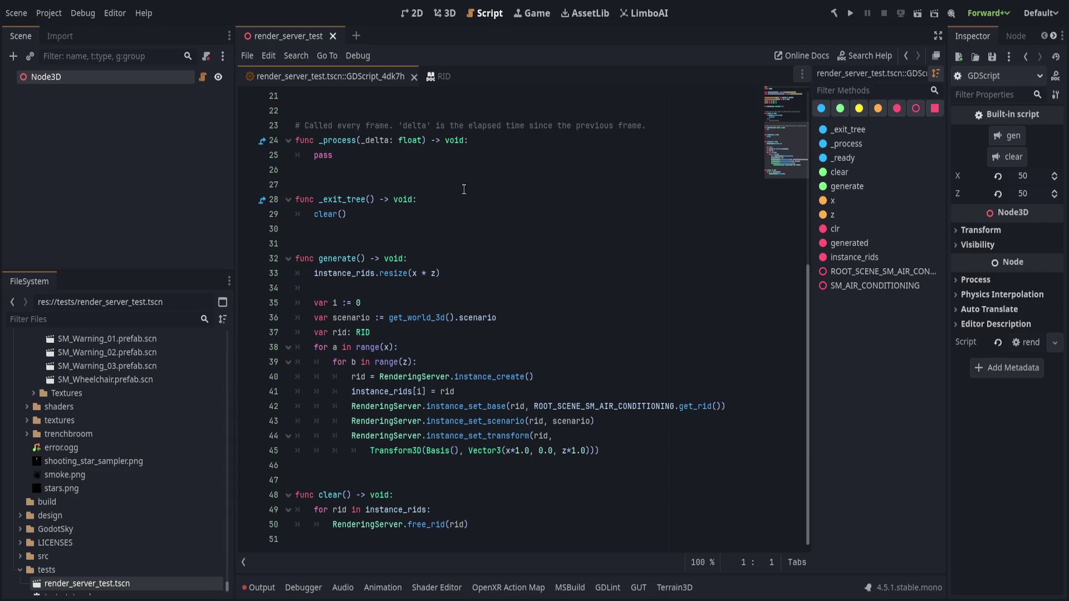
left_click(445, 13)
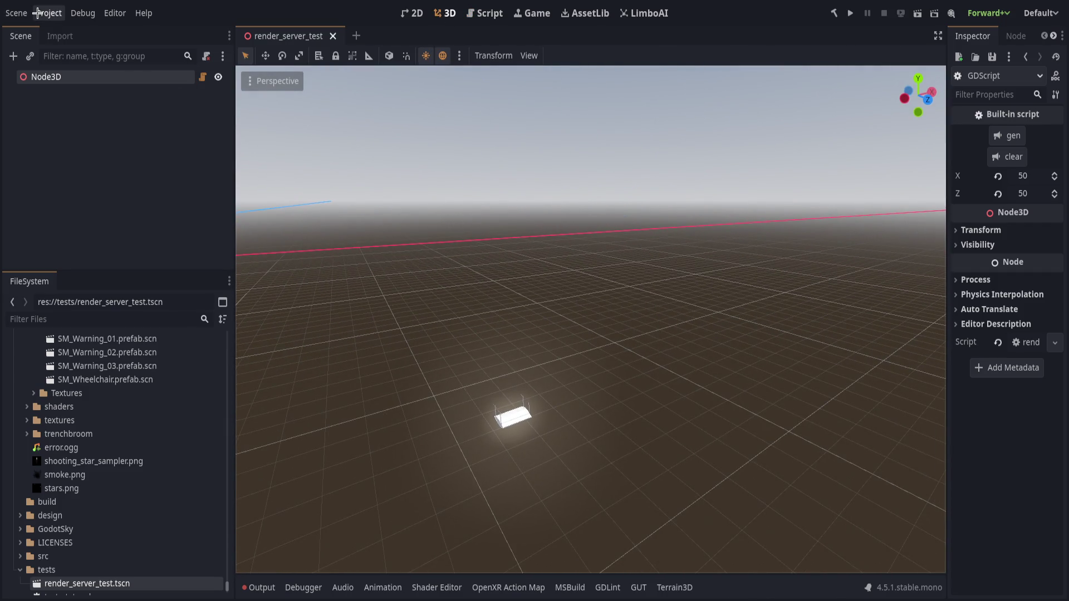
key("f")
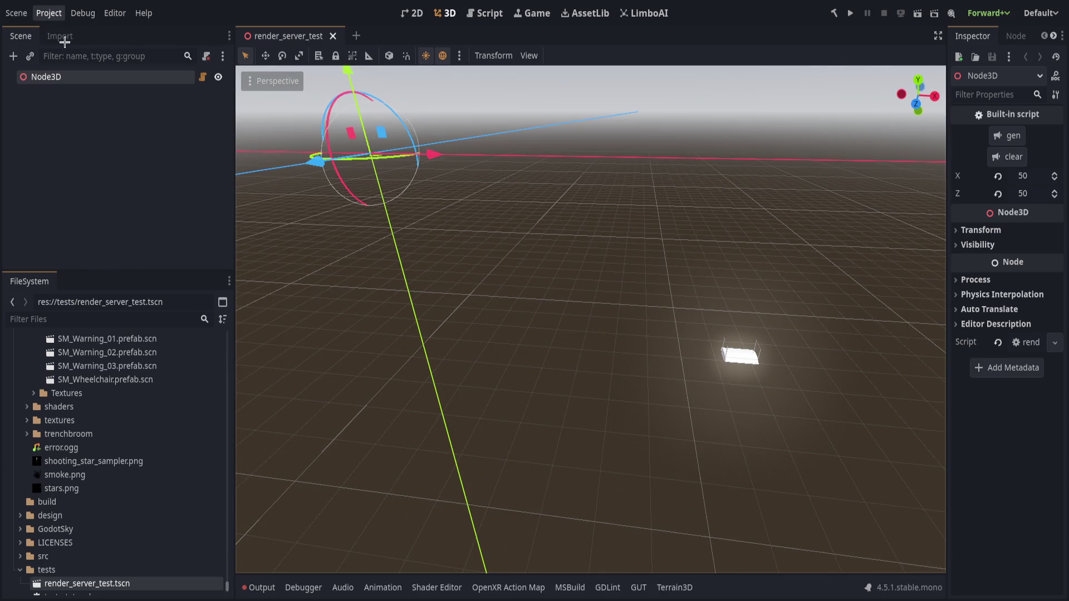
Create a new empty scene and orbit it to check for leftover meshes.
left_click(355, 37)
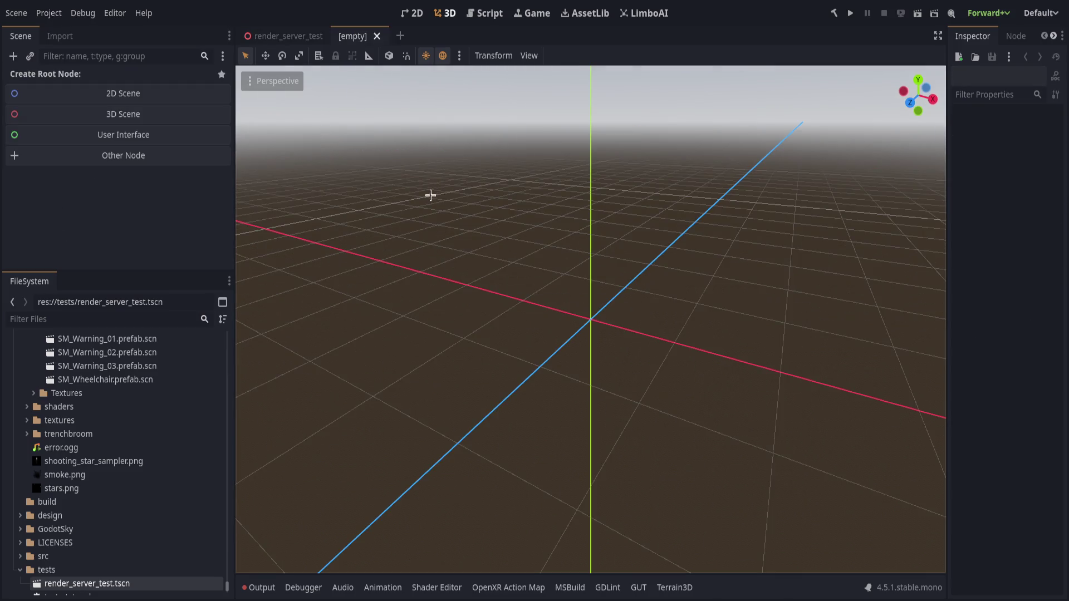
mouse_move(625, 239)
left_mouse_down()
mouse_move(671, 501)
mouse_move(568, 282)
left_mouse_up()
scroll(590, 320, "up", 3)
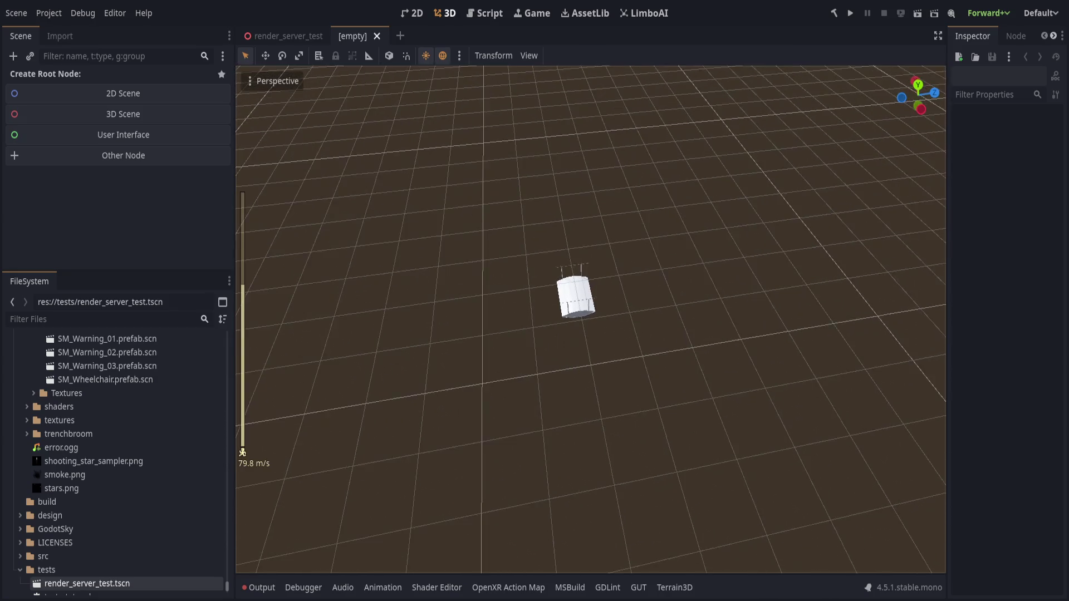
left_click_drag(591, 320, 590, 319)
Return to the render_server_test scene and reopen Node3D's built-in script at line 12.
left_click(260, 37)
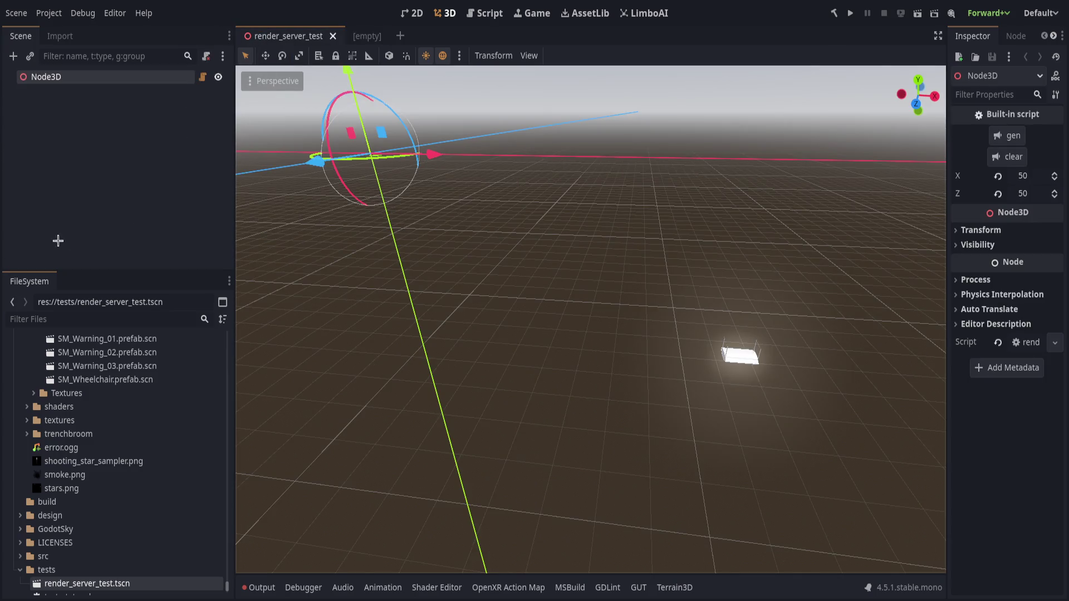
scroll(153, 410, "down", 3)
left_click(203, 77)
left_click_drag(935, 203, 902, 204)
left_click(570, 259)
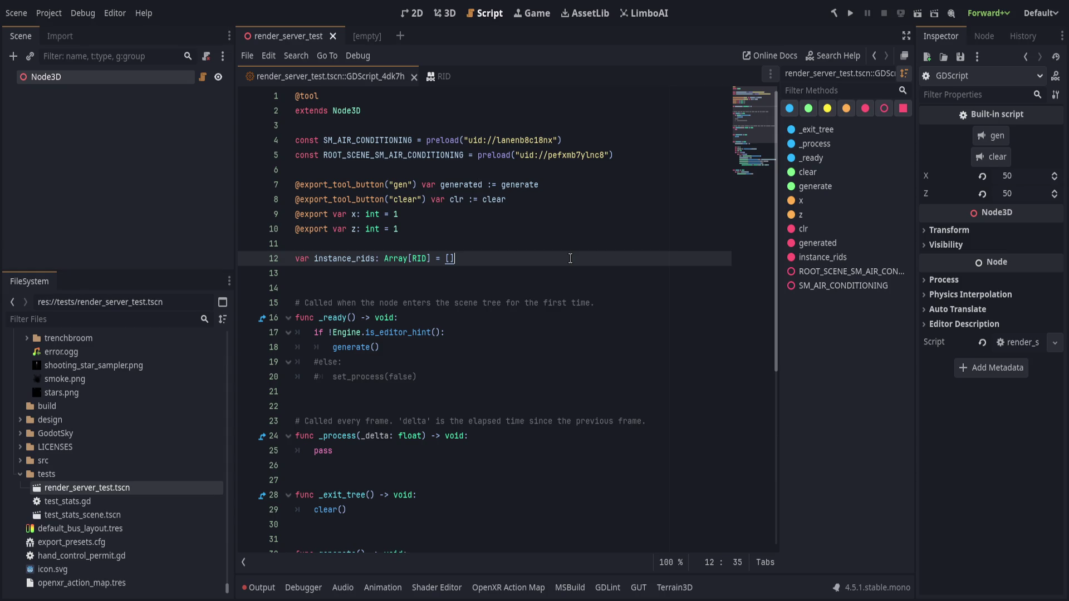
Remove the unfinished func line after pass and save the script.
left_click(424, 452)
scroll(437, 445, "down", 2)
key("Return")
key("Return")
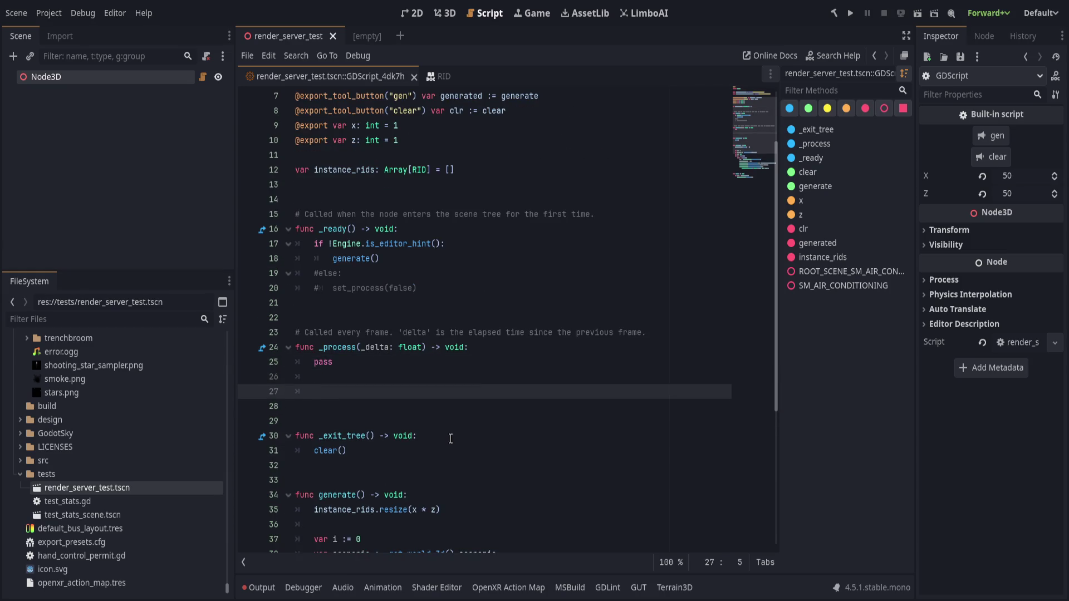
key("BackSpace")
type("func _")
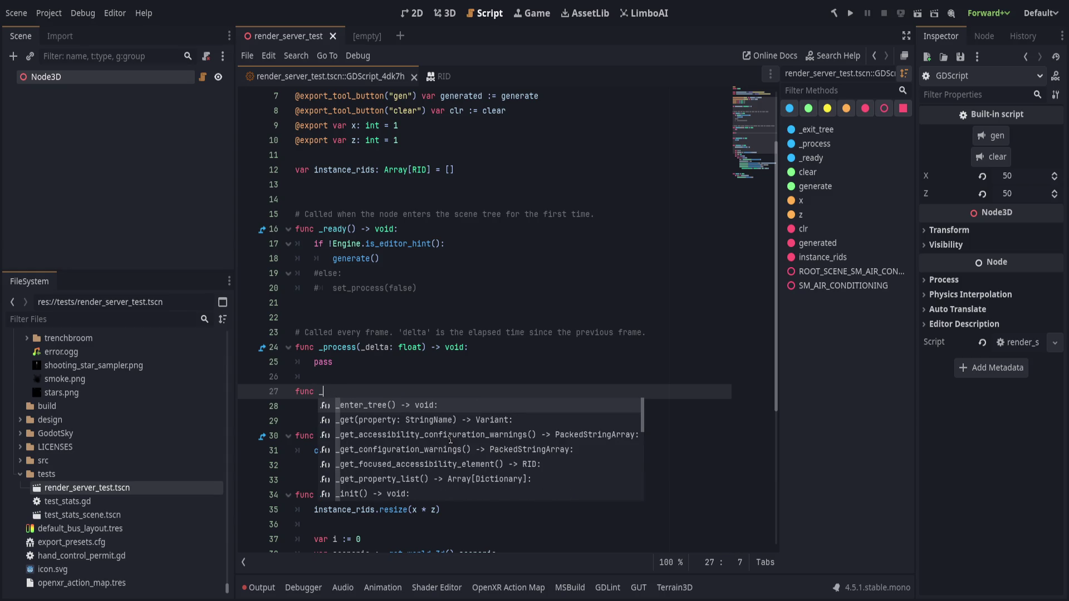
key("BackSpace")
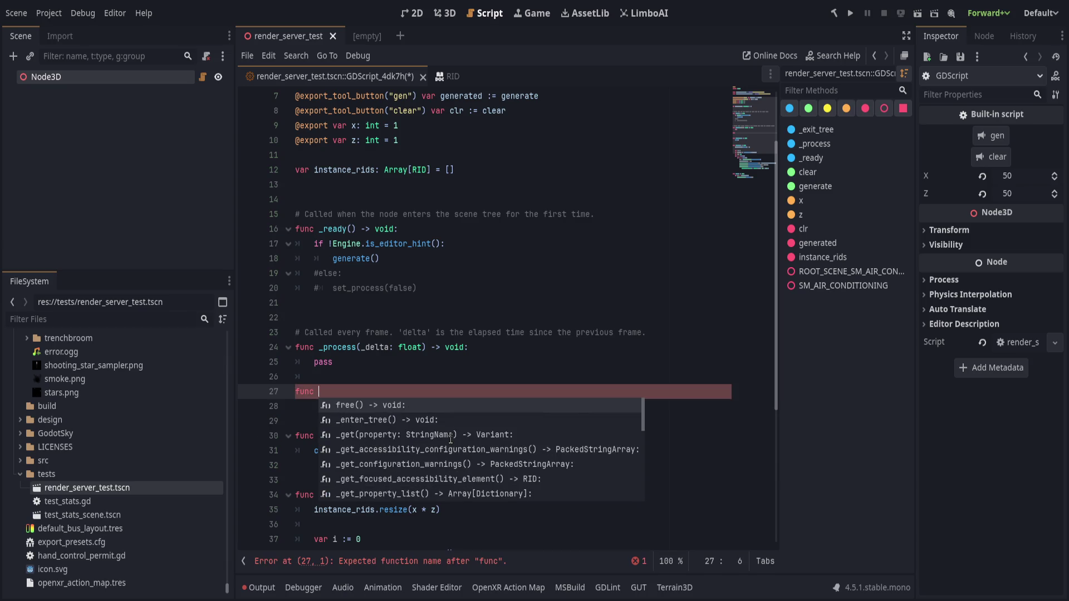
key("Delete")
key("Delete")
key("BackSpace")
key("BackSpace")
key("BackSpace")
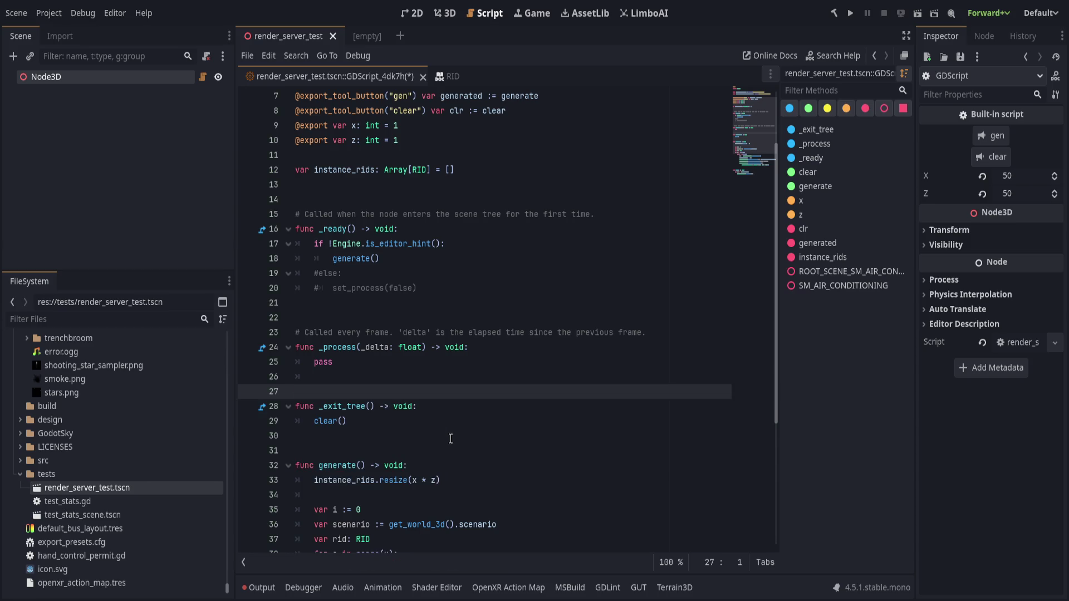
left_click(446, 382)
key("ctrl+s")
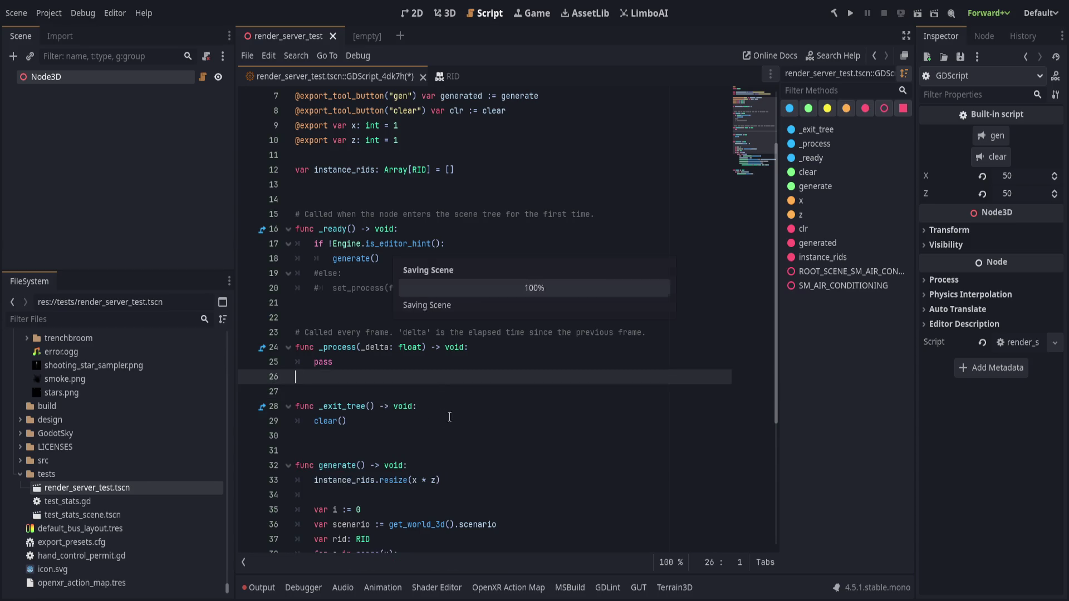
Add print("exiting") before clear() in _exit_tree and clear the output log.
left_click(460, 406)
key("Return")
type("print(\"exit")
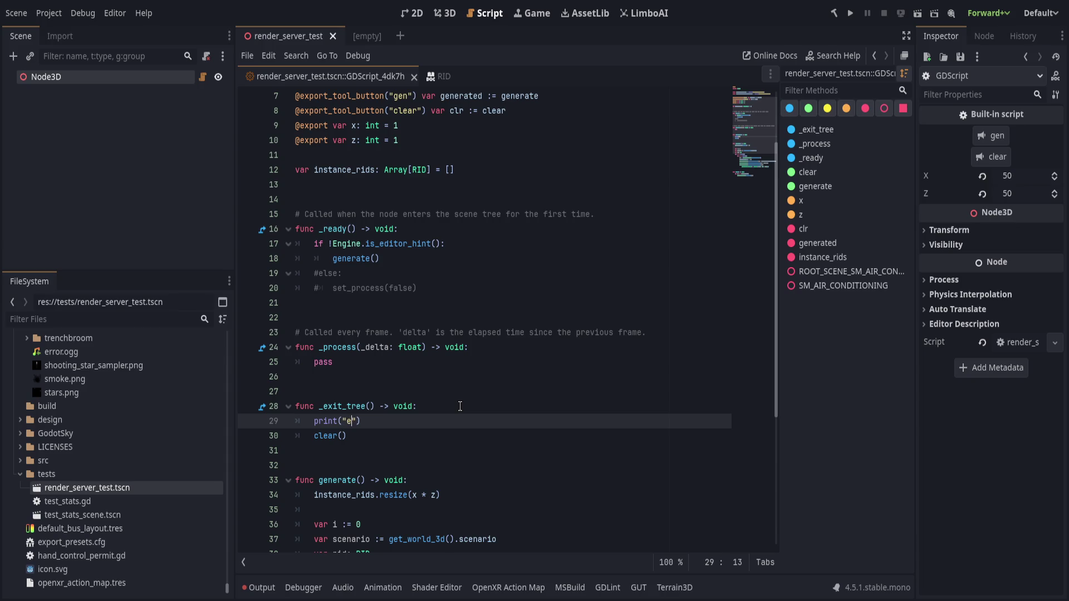
type("ing")
key("End")
scroll(462, 403, "down", 4)
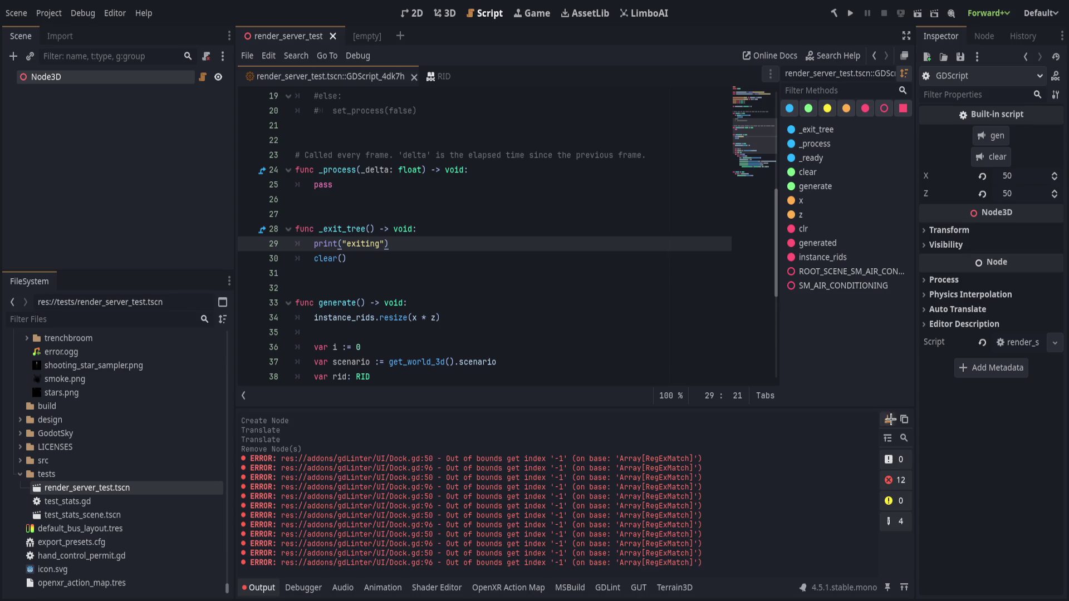
left_click(888, 419)
left_click(444, 13)
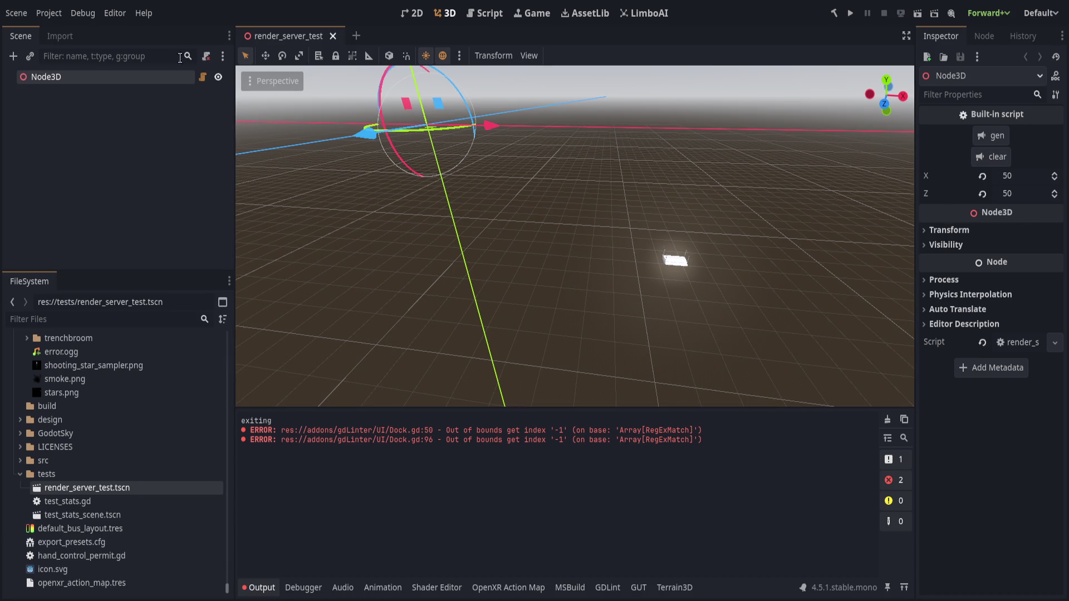
Close the render_server_test scene, check the leftover mesh in the viewport, then reload the project.
middle_click(290, 41)
mouse_move(405, 156)
left_mouse_down()
mouse_move(549, 191)
mouse_move(549, 396)
mouse_move(585, 282)
left_mouse_up()
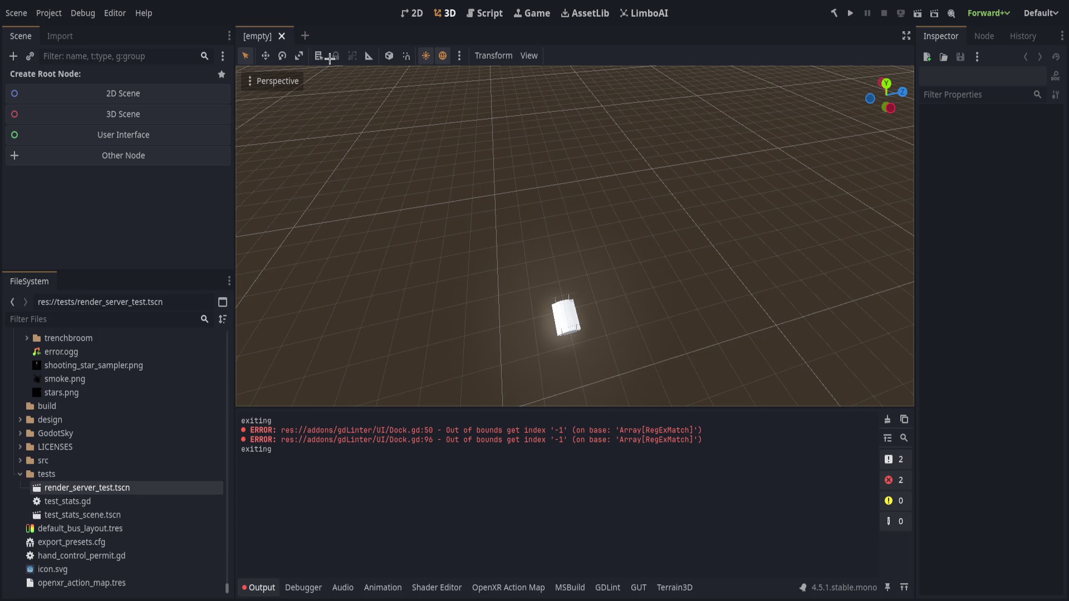
middle_click(249, 30)
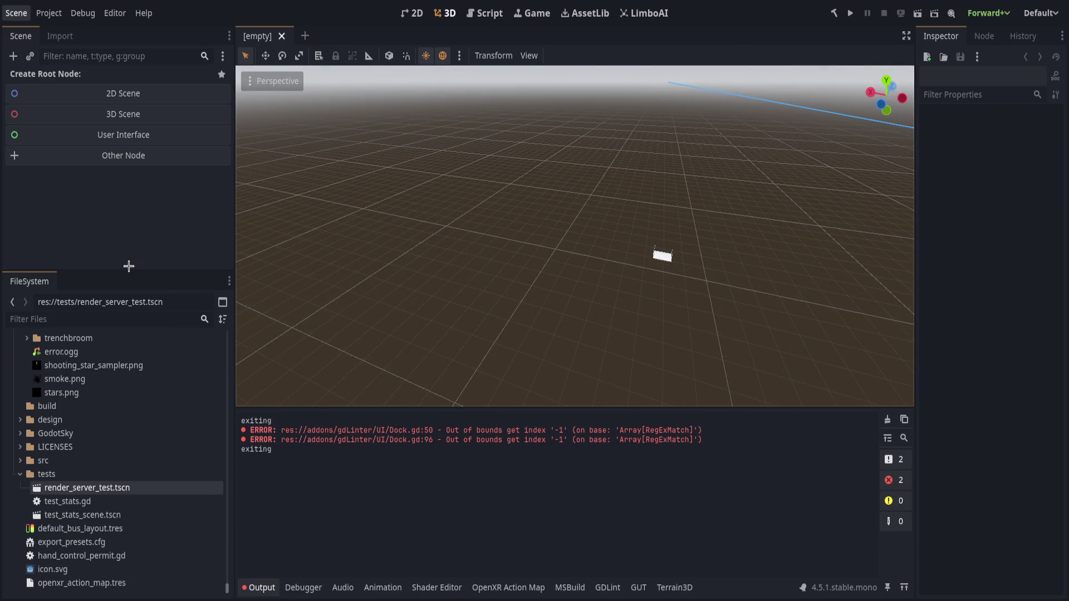
left_click(34, 13)
left_click(147, 179)
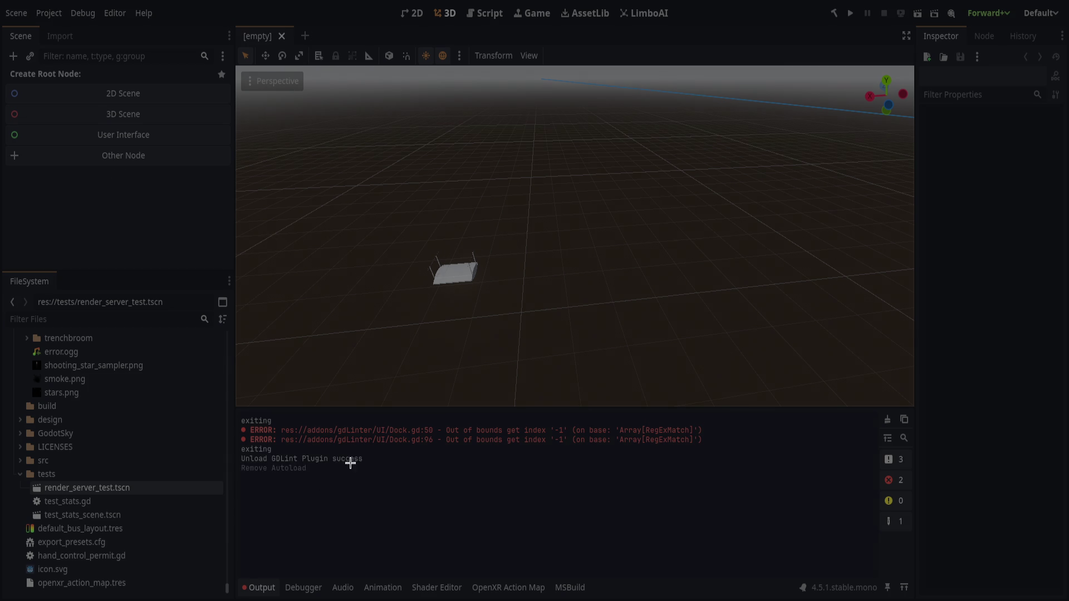